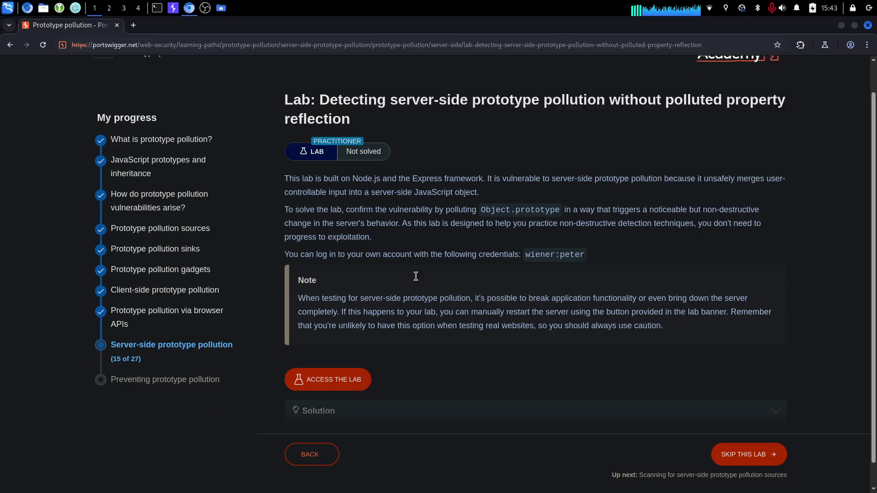
Step: Launch the lab in a new tab and expand the solution walkthrough, reading its first steps
left_click(346, 352)
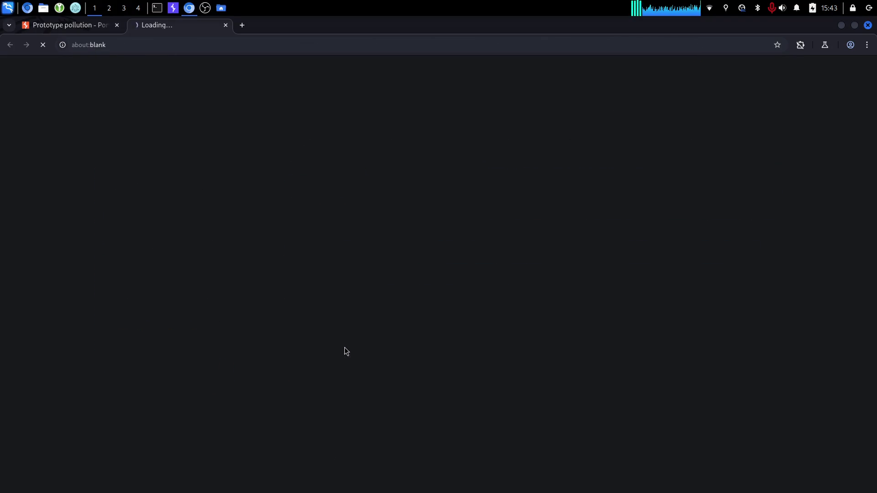
left_click(391, 386)
scroll(395, 372, "down", 3)
scroll(392, 366, "down", 2)
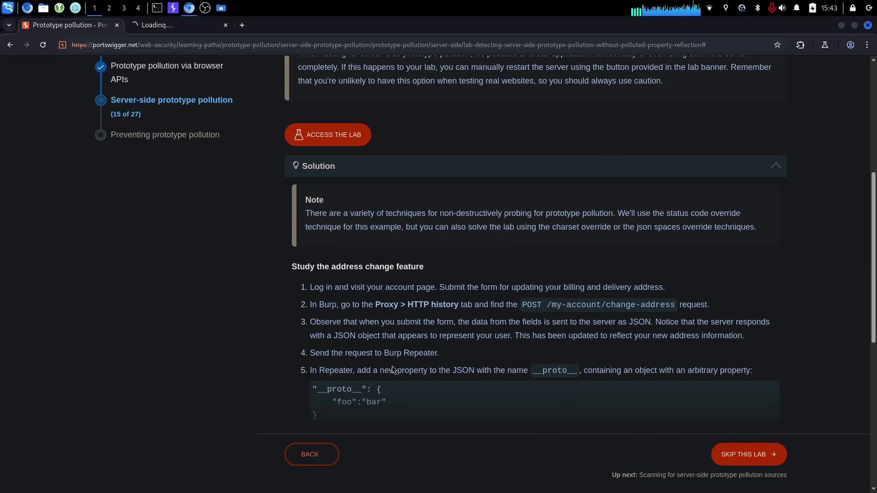
scroll(392, 366, "down", 3)
scroll(389, 362, "down", 3)
scroll(389, 362, "down", 1)
scroll(386, 357, "up", 4)
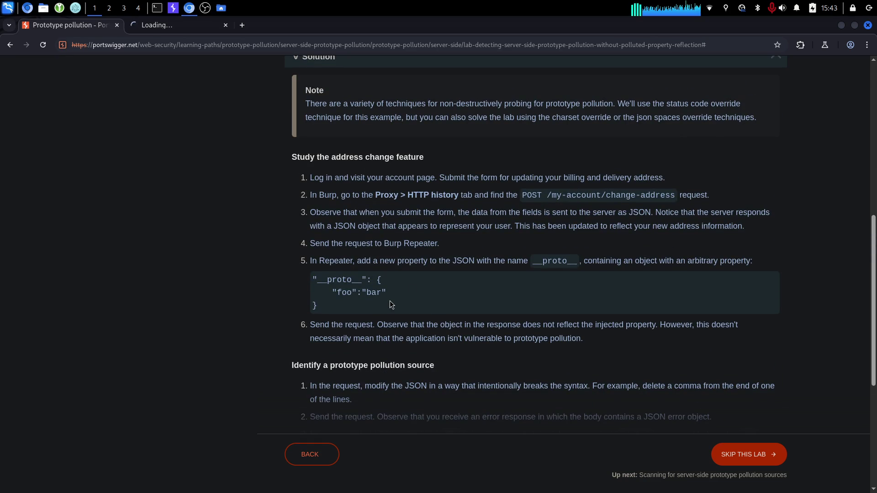
scroll(390, 302, "up", 3)
scroll(363, 291, "up", 1)
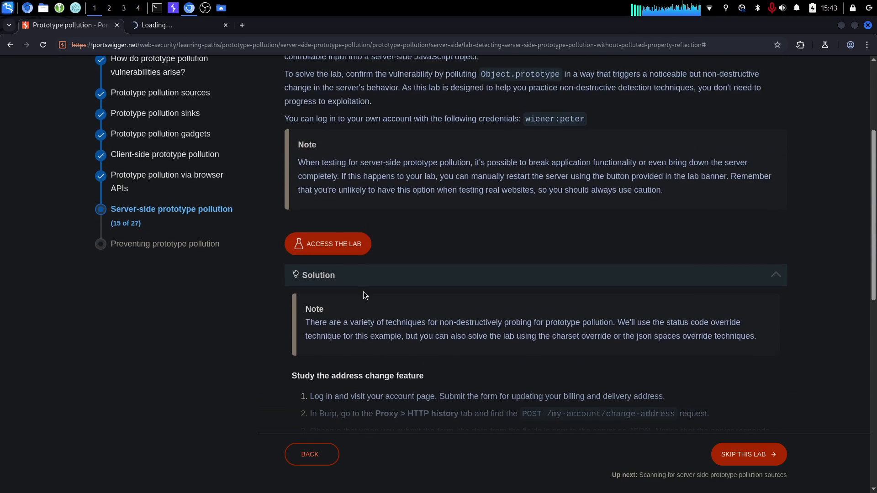
scroll(361, 292, "down", 3)
scroll(388, 288, "down", 1)
scroll(389, 285, "down", 1)
scroll(389, 283, "down", 1)
scroll(382, 280, "down", 1)
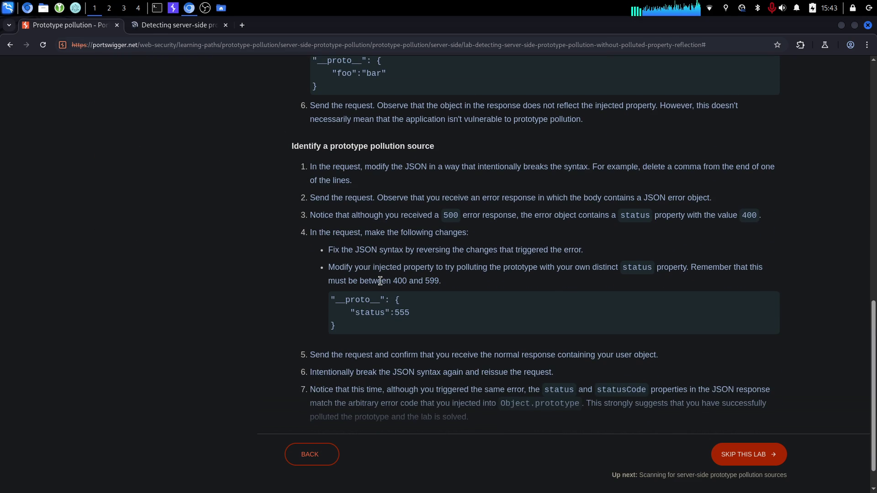
scroll(380, 281, "down", 1)
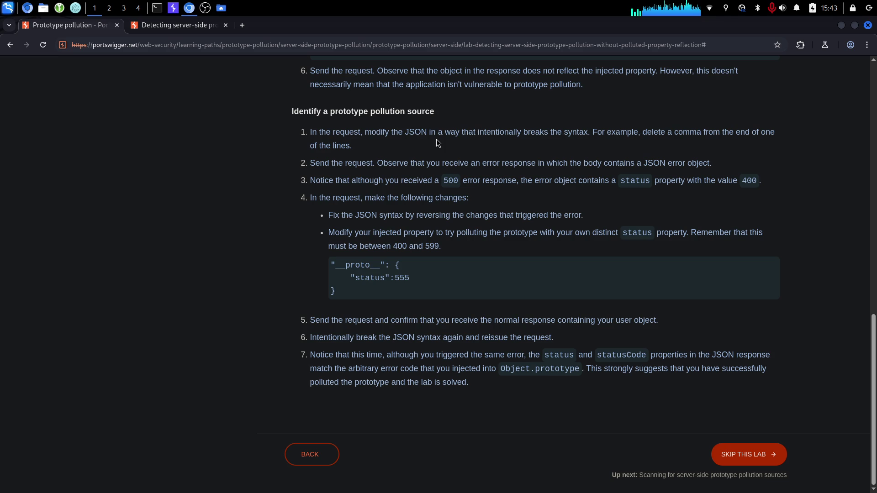
triple_click(506, 165)
double_click(385, 215)
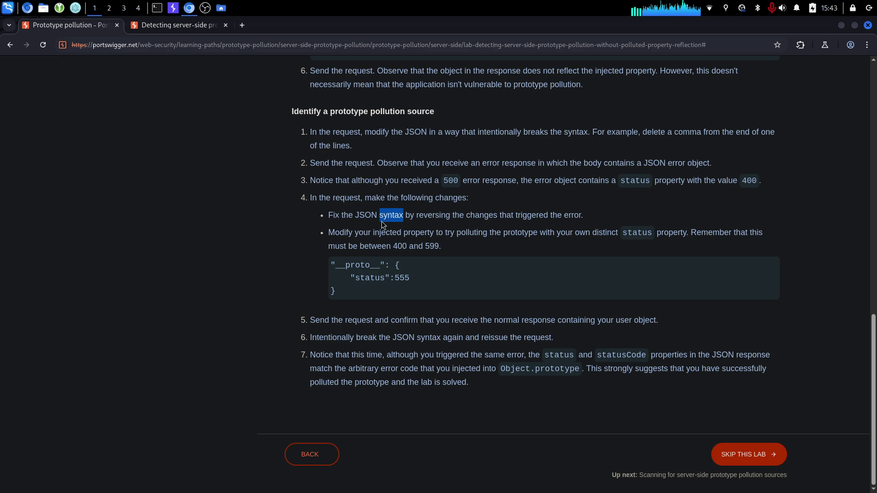
triple_click(402, 277)
left_click(437, 270)
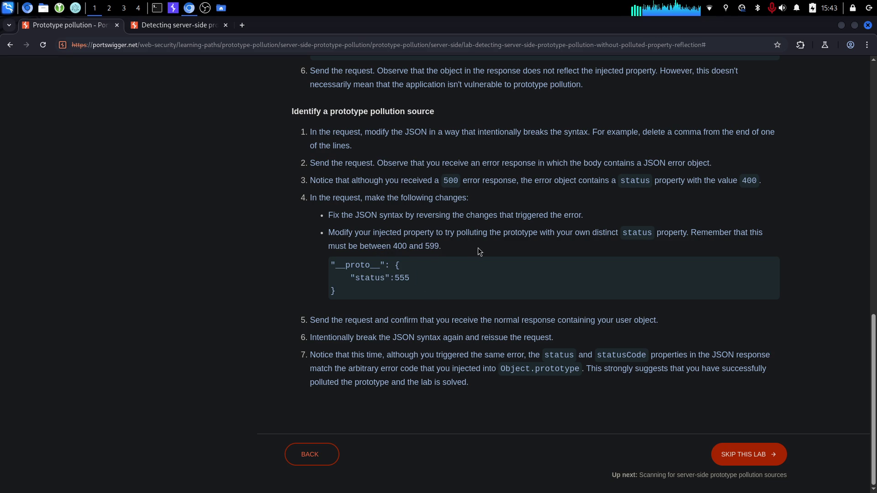
Step: Read through solution steps 5 to 7, then switch to the lab shop page
left_click_drag(423, 320, 659, 320)
left_click(486, 355)
mouse_move(549, 355)
left_mouse_down()
mouse_move(283, 349)
mouse_move(603, 342)
left_mouse_up()
left_click(603, 344)
mouse_move(408, 399)
left_mouse_down()
mouse_move(394, 330)
mouse_move(400, 358)
mouse_move(390, 372)
mouse_move(525, 389)
left_mouse_up()
left_click(440, 342)
mouse_move(481, 368)
left_mouse_down()
mouse_move(480, 321)
mouse_move(484, 371)
mouse_move(447, 363)
left_mouse_up()
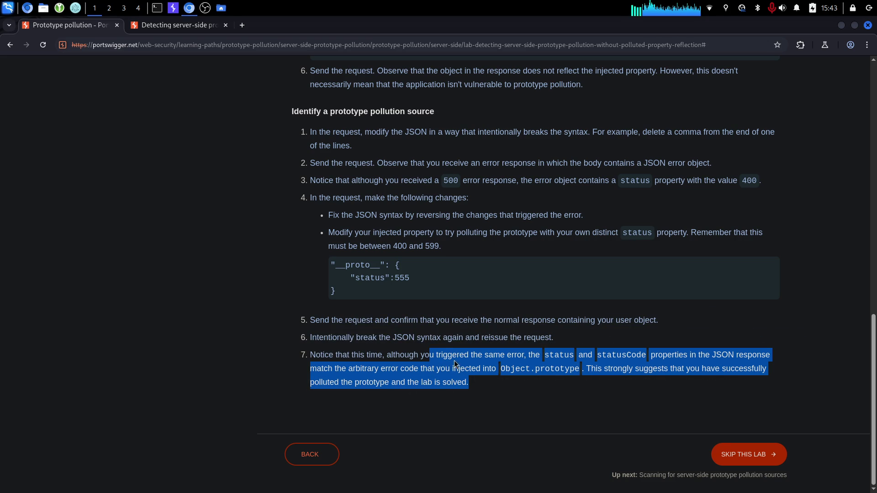
left_click(499, 334)
scroll(278, 290, "up", 4)
scroll(206, 264, "up", 5)
scroll(207, 274, "down", 3)
scroll(207, 275, "down", 1)
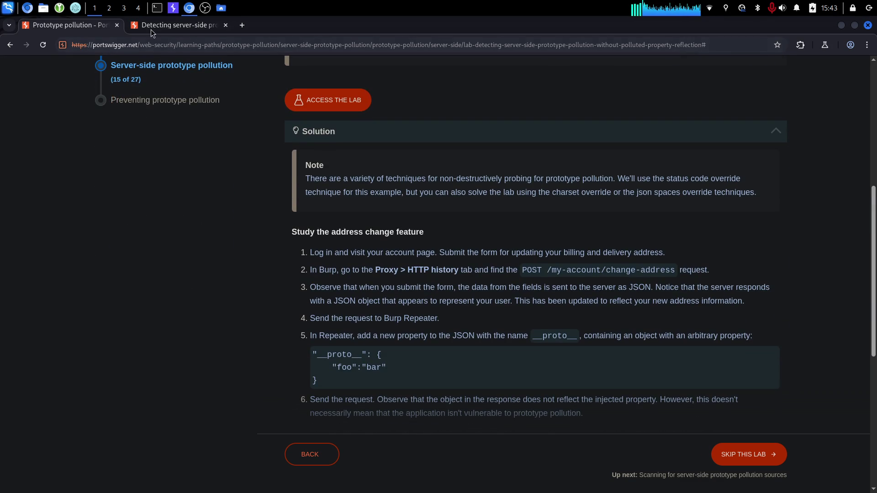
left_click(151, 27)
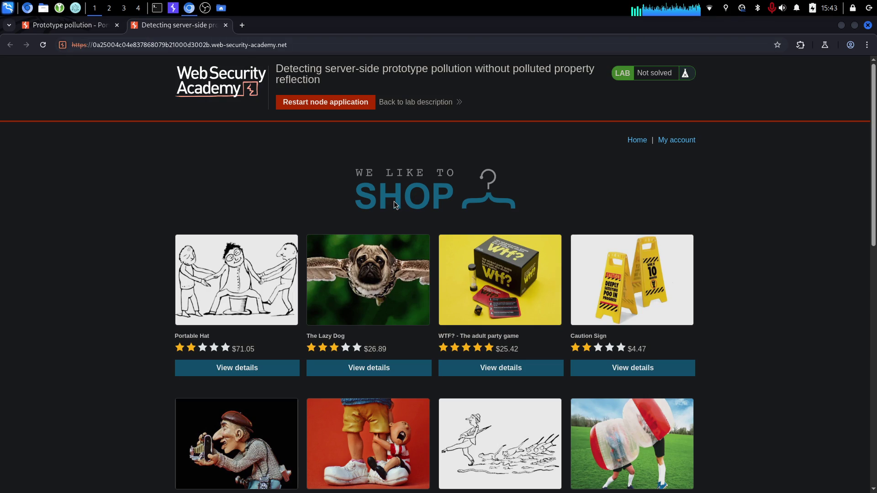
Step: Log in to the shop account with the given credentials and submit the address form, then bring Burp forward
left_click(670, 142)
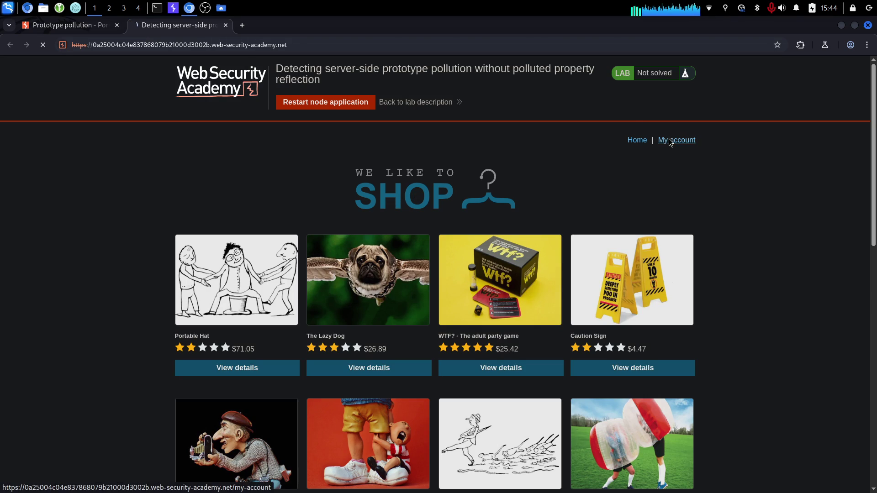
left_click(266, 219)
type("wiener")
key("Tab")
type("peter")
key("Return")
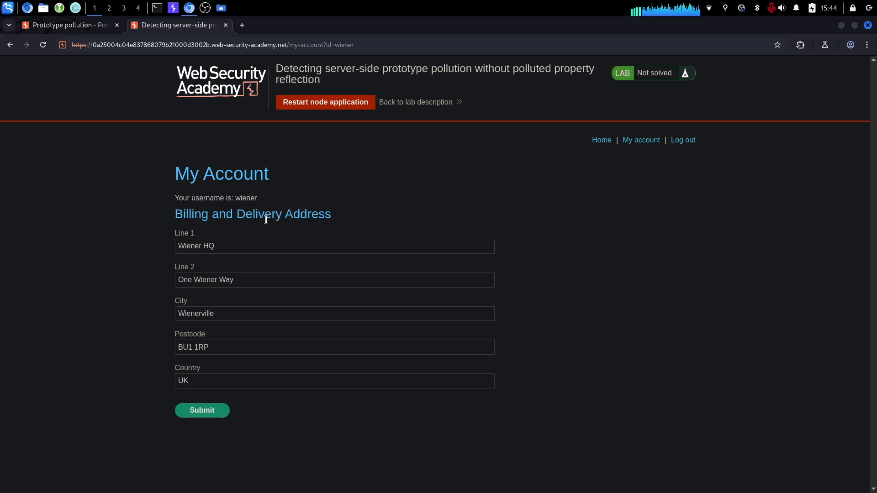
left_click(213, 411)
key("alt+Tab")
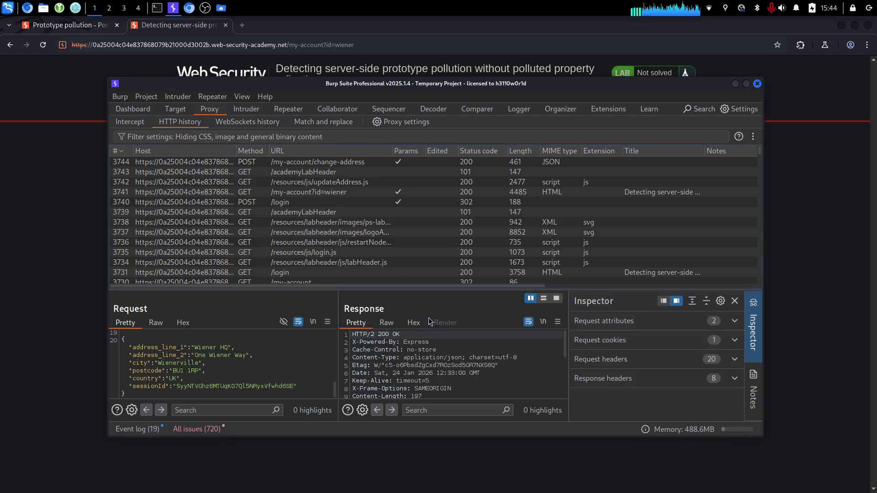
Step: Send the POST /my-account/change-address request from Proxy history to Repeater
left_click(243, 192)
key("Up")
key("Up")
key("Up")
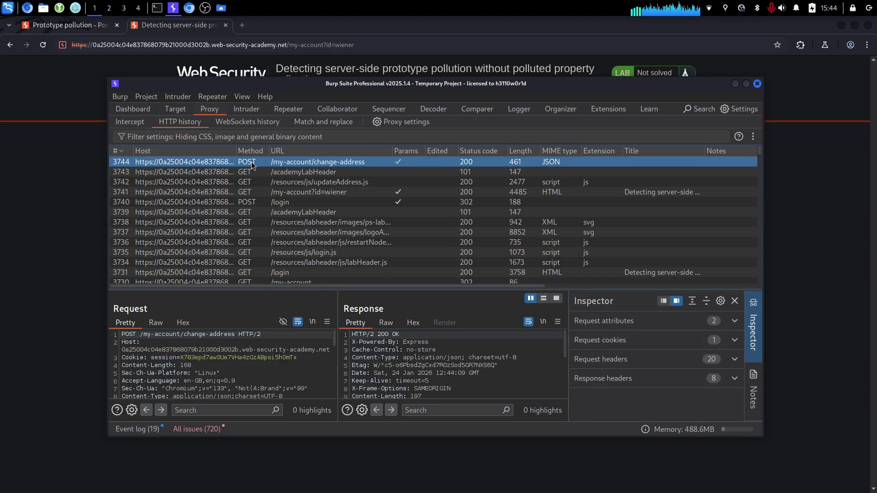
left_click(248, 163)
key("ctrl+r")
key("ctrl+shift+r")
scroll(201, 242, "down", 5)
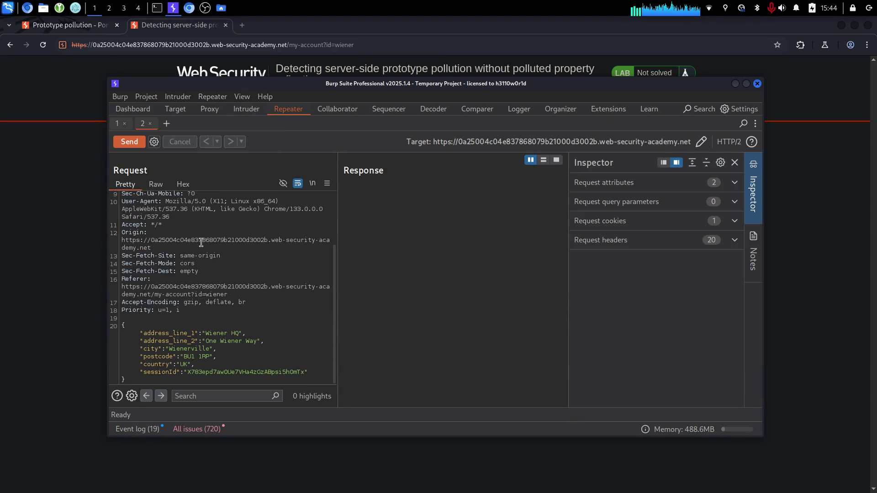
Step: Add a __proto__ property line to the JSON body, checking the solution page for the syntax
left_click(223, 340)
left_click(321, 372)
type(",")
key("Return")
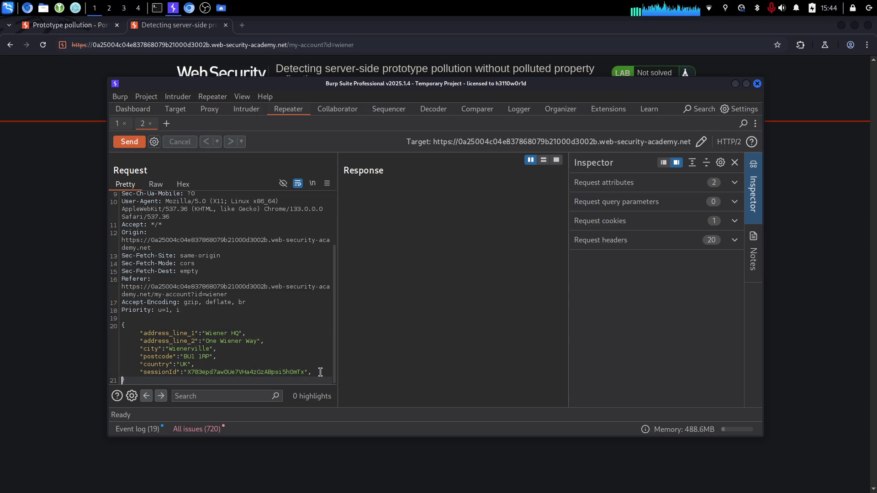
key("Return")
type("\"__proto")
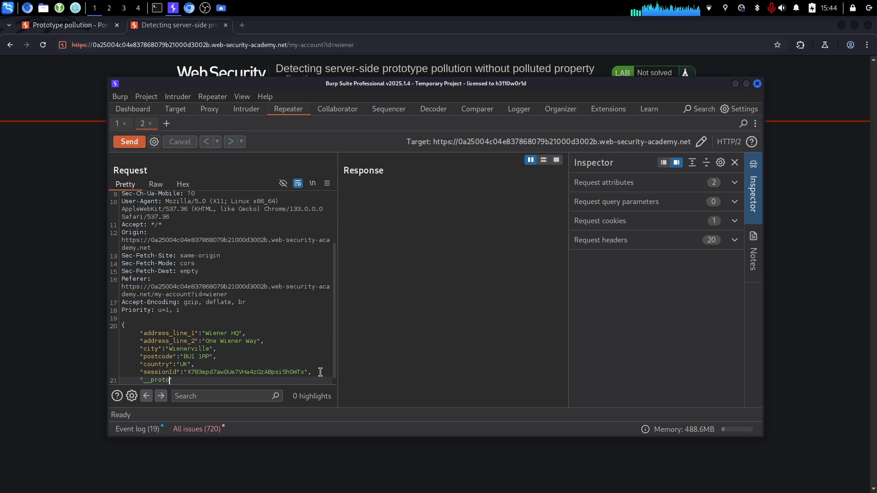
type("__\":")
left_click(28, 8)
left_click(69, 28)
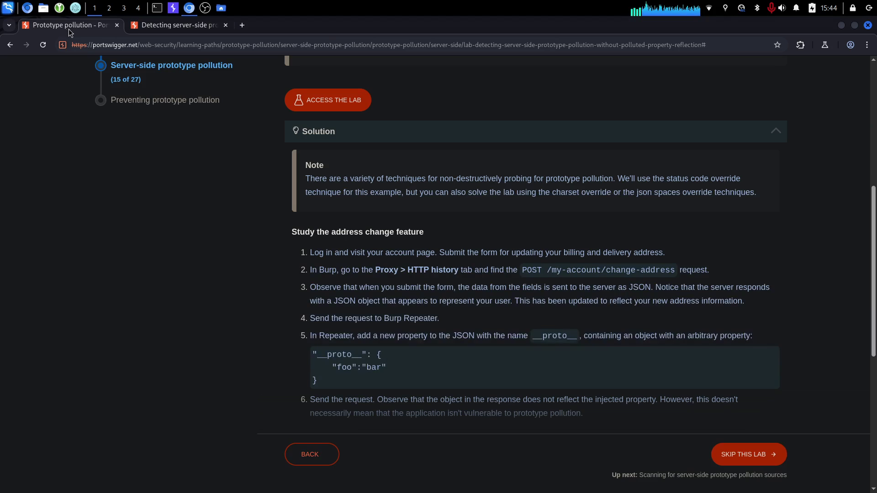
key("alt+Tab")
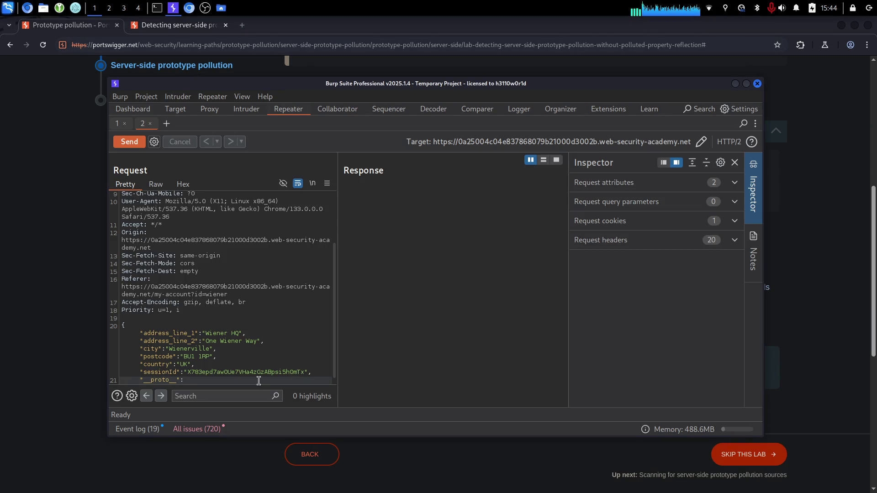
key("alt+Tab")
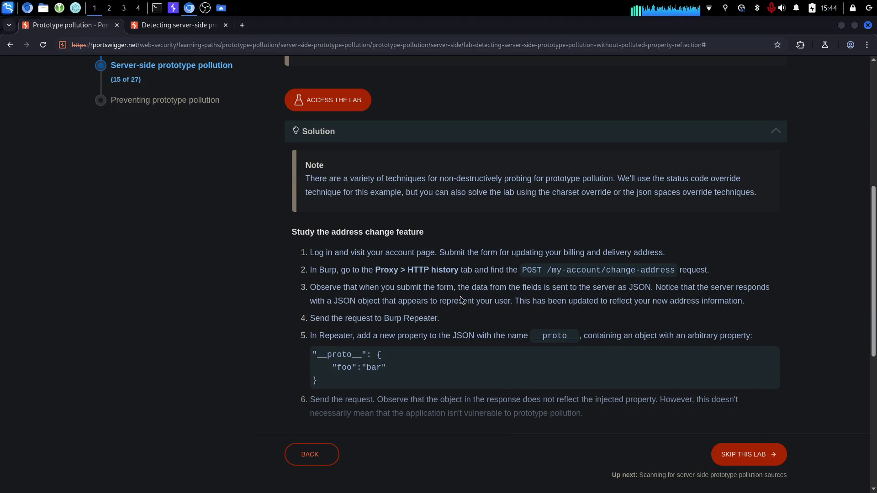
key("alt+Tab")
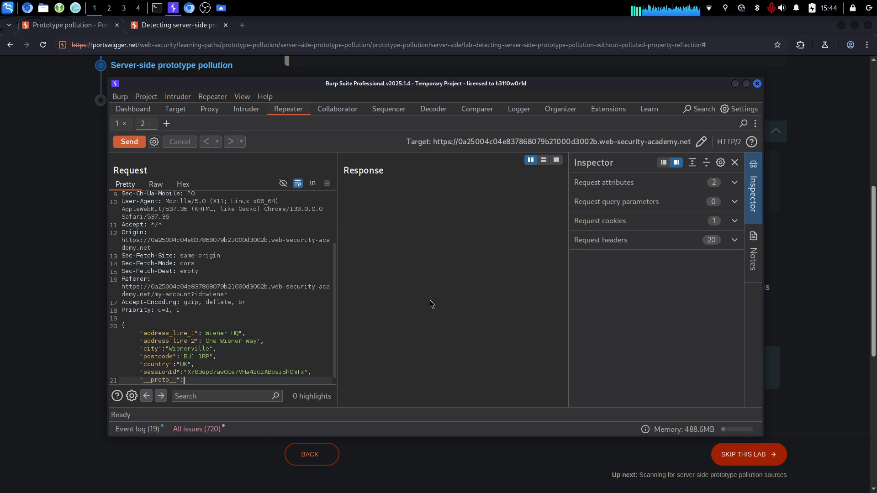
type(":")
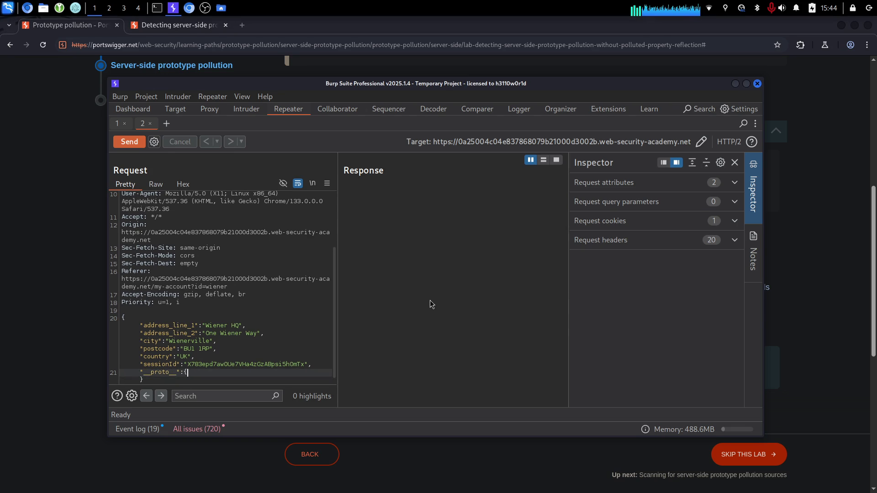
key("alt+Tab")
key("alt+Tab")
type("{")
key("Return")
Step: Complete the __proto__ object with "foo":"bar", send the request and review the 200 response
key("Up")
left_click(196, 373)
key("Return")
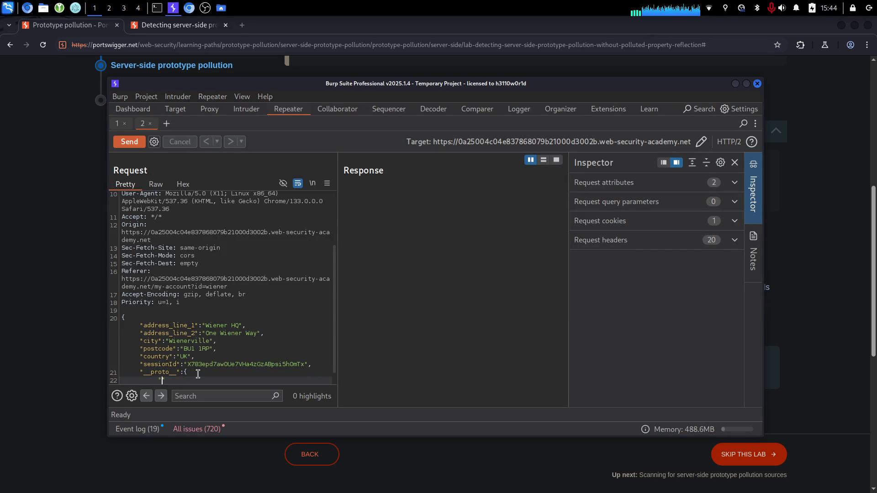
type("foo\"")
type(":\"")
type("bar")
type("\"")
key("Return")
type("}")
left_click(134, 142)
left_click(158, 333)
left_click(183, 349)
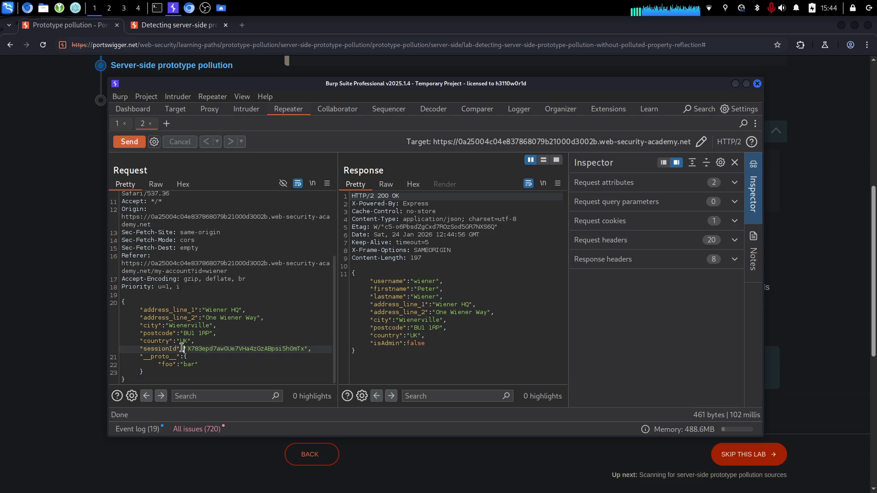
left_click(182, 365)
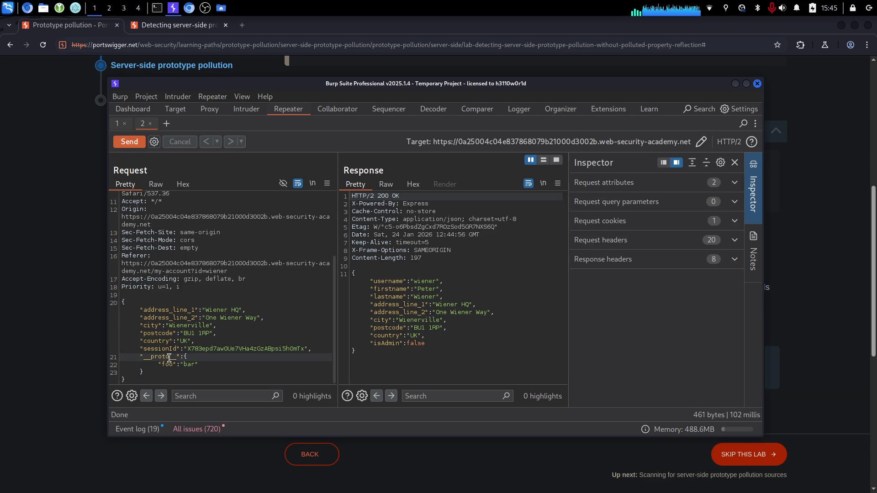
key("alt+Tab")
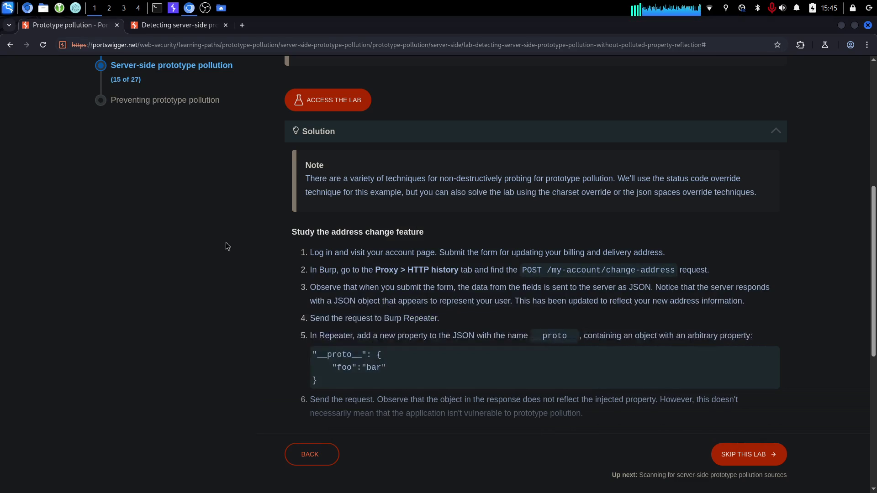
scroll(227, 264, "down", 1)
Step: Reread solution steps 5 and 6 on the lab page
triple_click(457, 281)
left_click(457, 281)
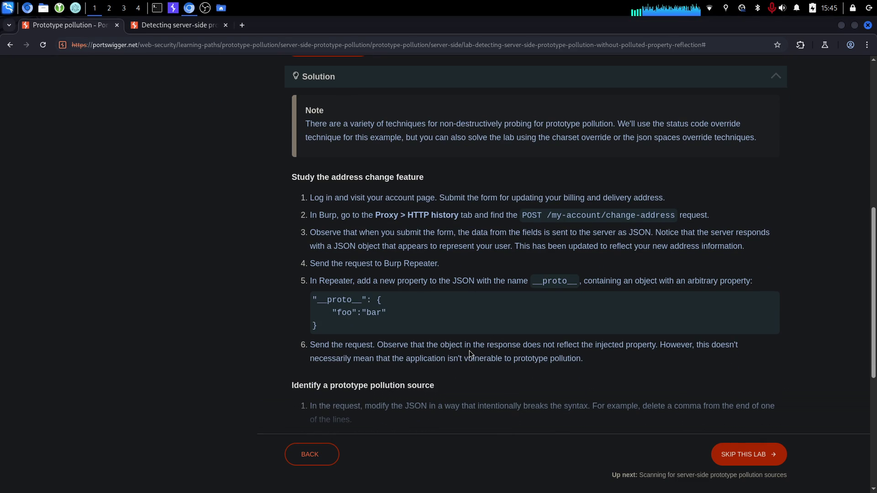
left_click_drag(427, 345, 551, 368)
triple_click(583, 358)
left_click(596, 358)
triple_click(595, 359)
left_click(559, 331)
left_click(552, 369)
scroll(487, 334, "down", 4)
scroll(487, 333, "down", 1)
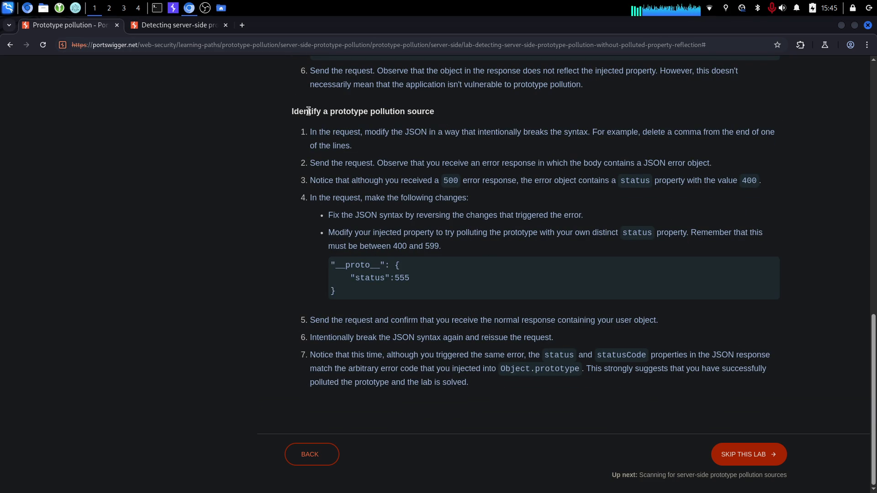
Step: Check the lab's My Account page, then return to the Repeater request
key("ctrl+Tab")
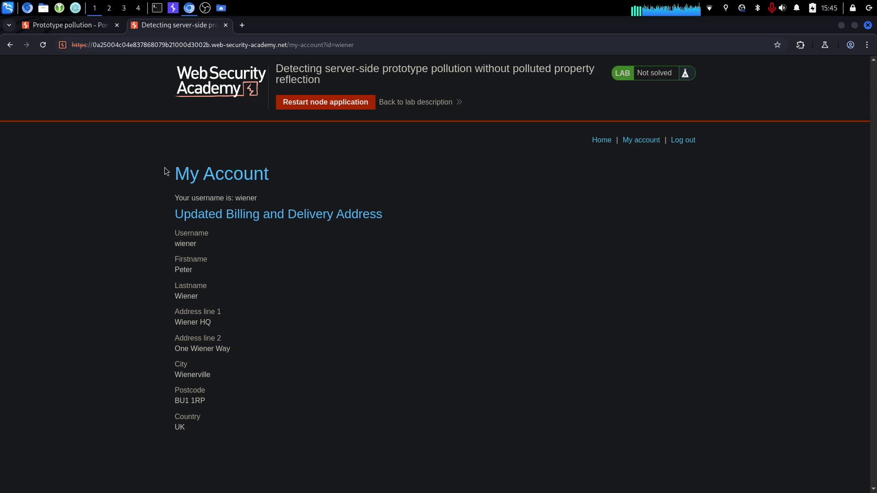
left_click(76, 25)
key("alt+Tab")
Step: Remove the postcode comma to send malformed JSON, then restore it and resend
left_click(213, 332)
key("Delete")
key("Delete")
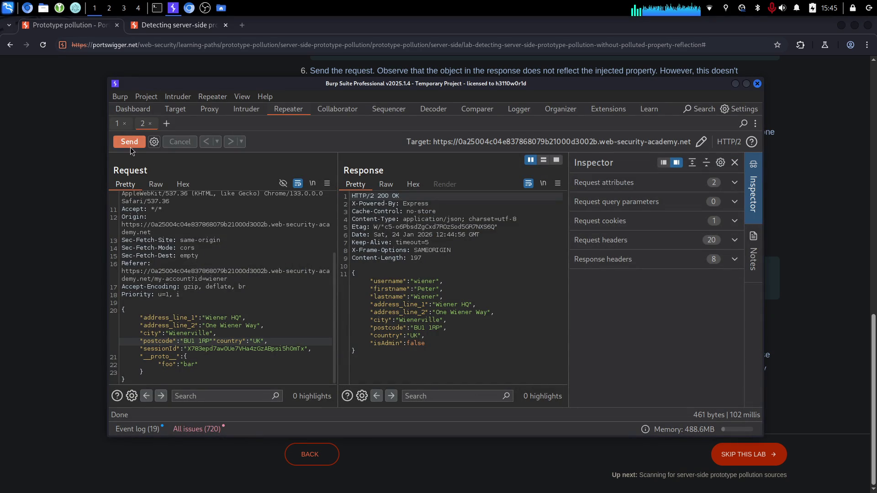
left_click(131, 146)
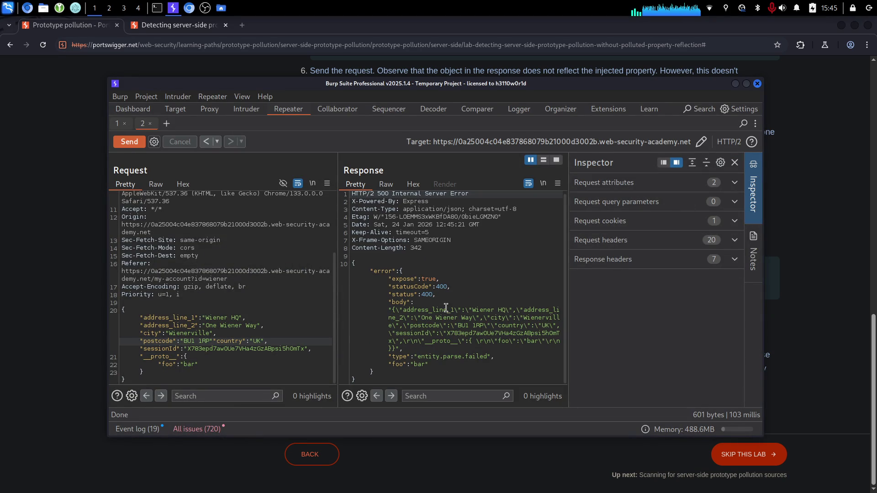
key("ctrl+z")
left_click(127, 142)
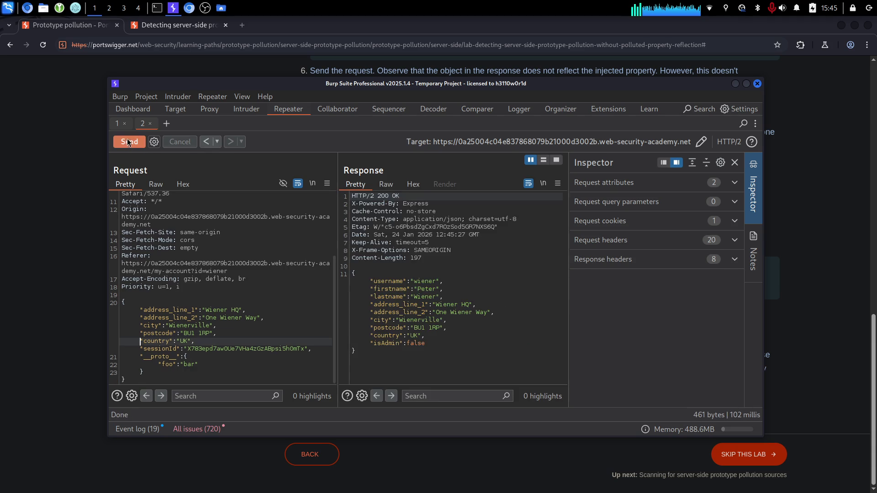
key("alt+Tab")
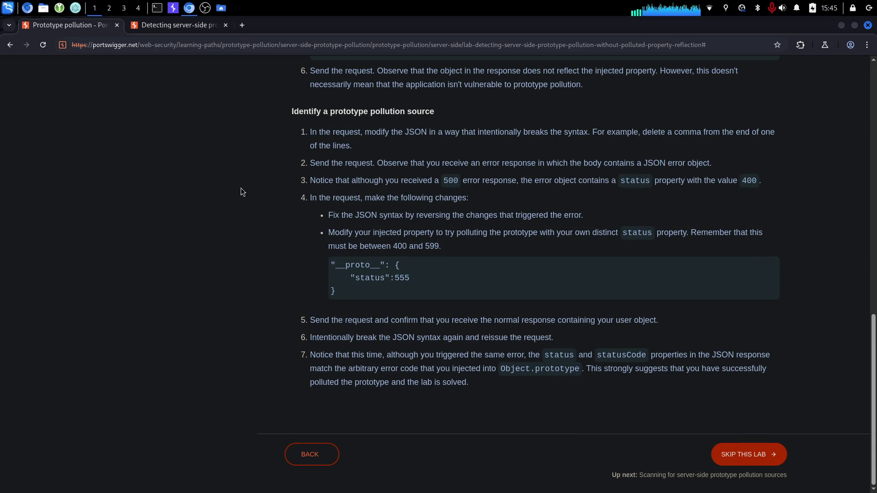
key("alt+Tab")
Step: Replace the injected foo:bar property with "status":"555" and send the request
left_click(168, 364)
double_click(168, 364)
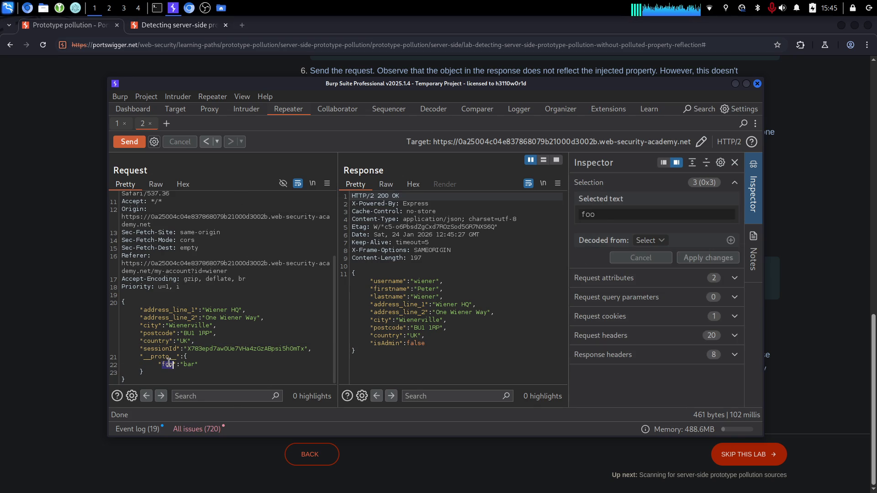
type("status")
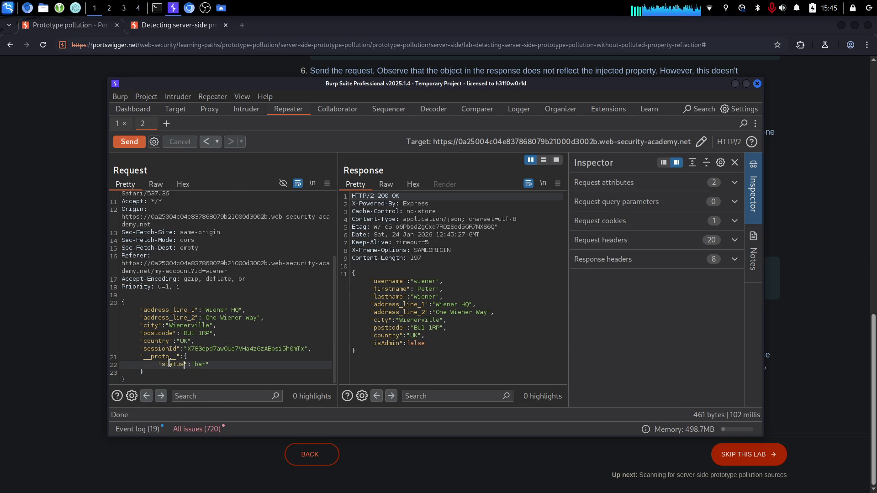
key("BackSpace")
type("555")
left_click(132, 144)
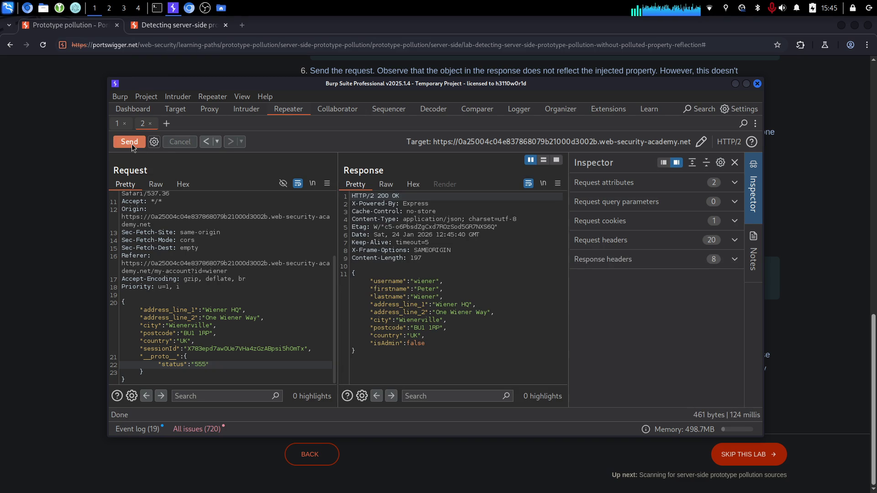
Step: Break the JSON after the country value, send it twice and compare with the solution's status 400 step
left_click(208, 340)
key("BackSpace")
key("Delete")
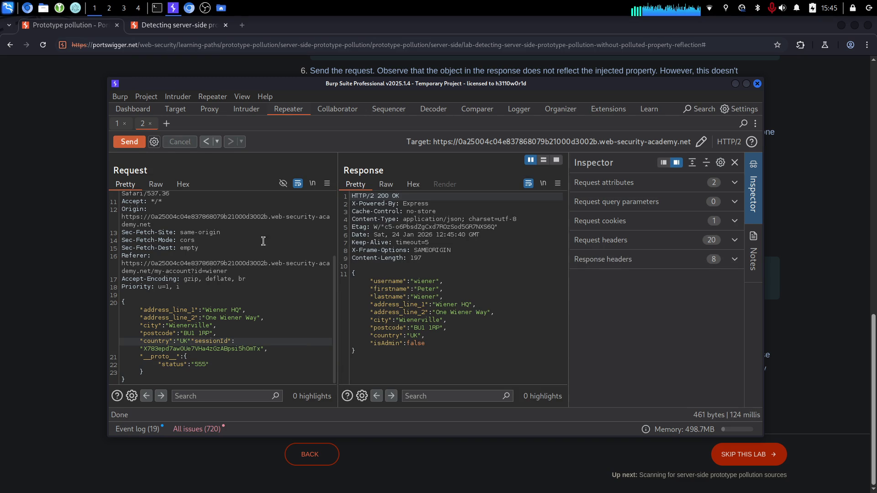
left_click(131, 138)
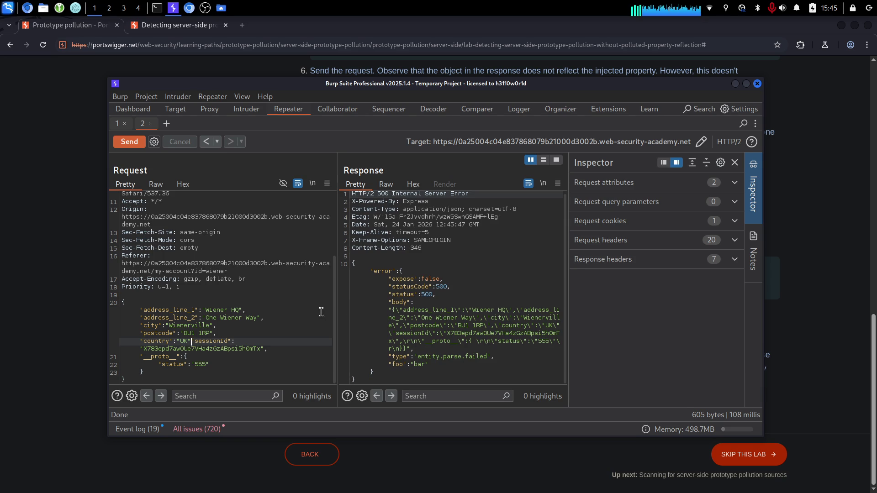
left_click(119, 145)
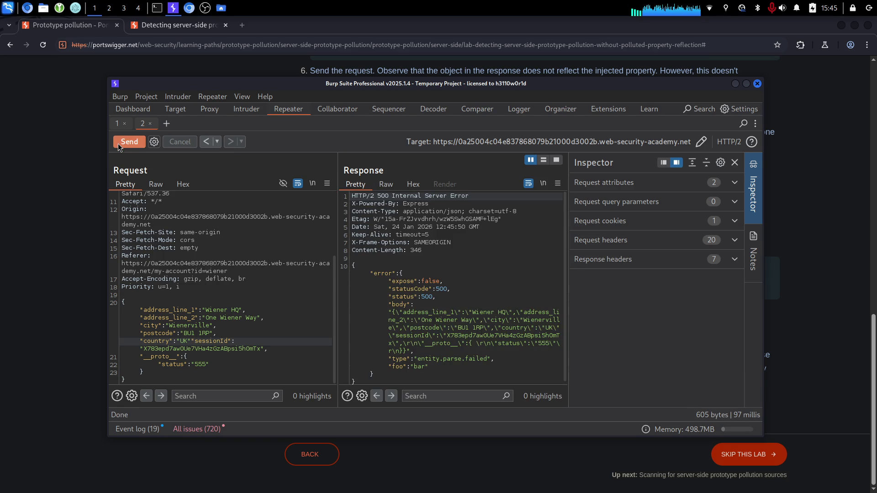
left_click(67, 173)
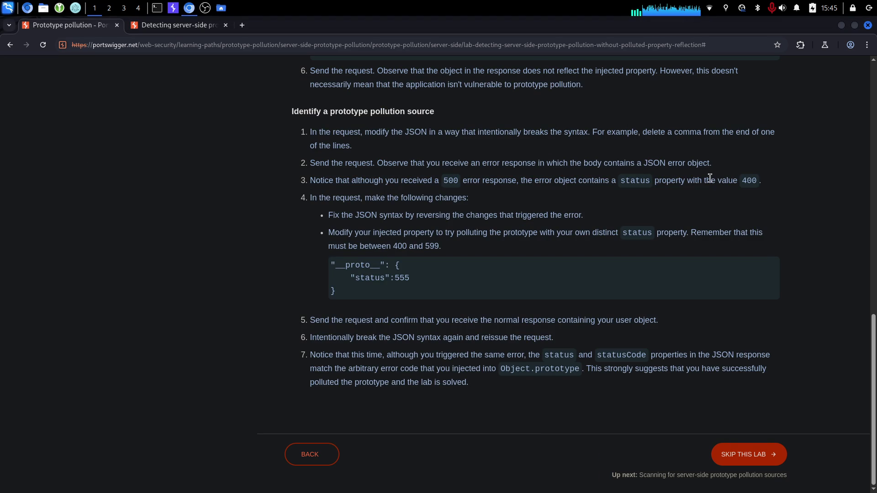
mouse_move(762, 180)
left_mouse_down()
mouse_move(527, 185)
mouse_move(761, 180)
left_mouse_up()
key("alt+Tab")
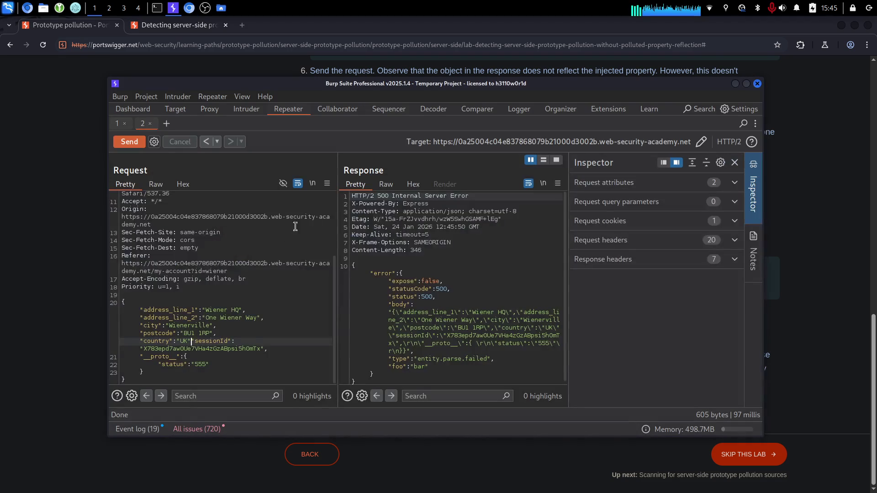
key("alt+Tab")
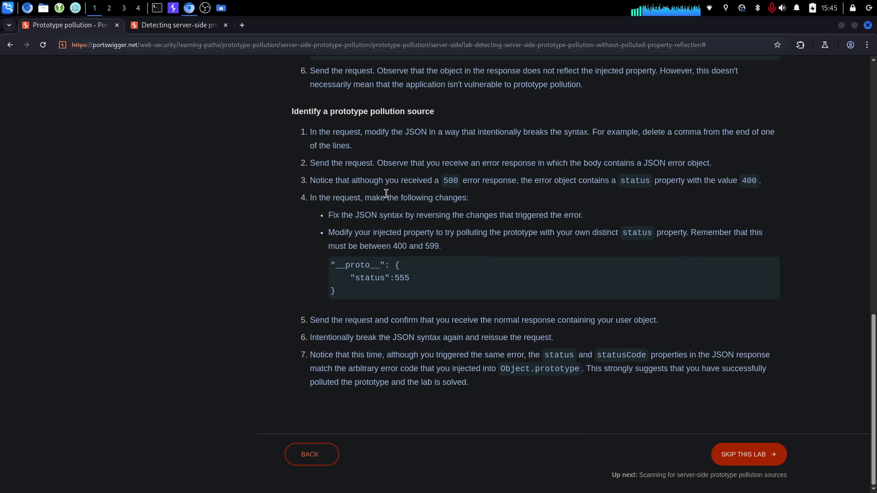
key("alt+Tab")
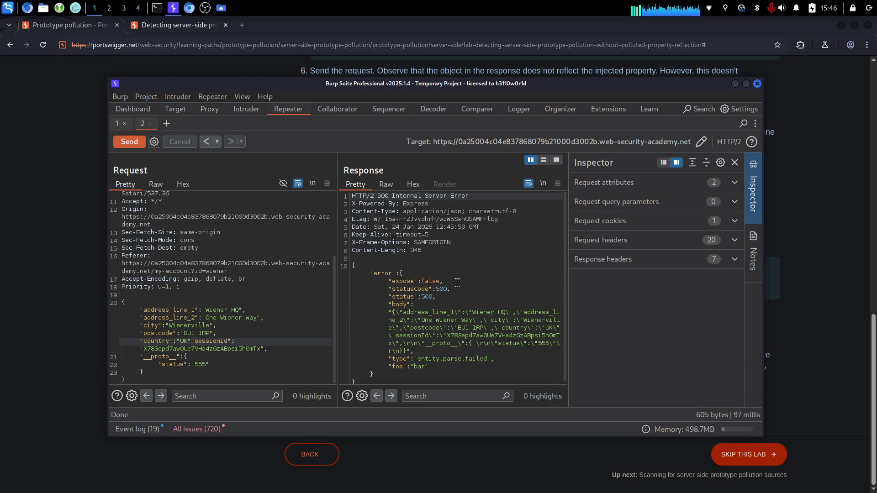
Step: Repair the sessionId line, resend the valid request and reread solution step 3
key("Return")
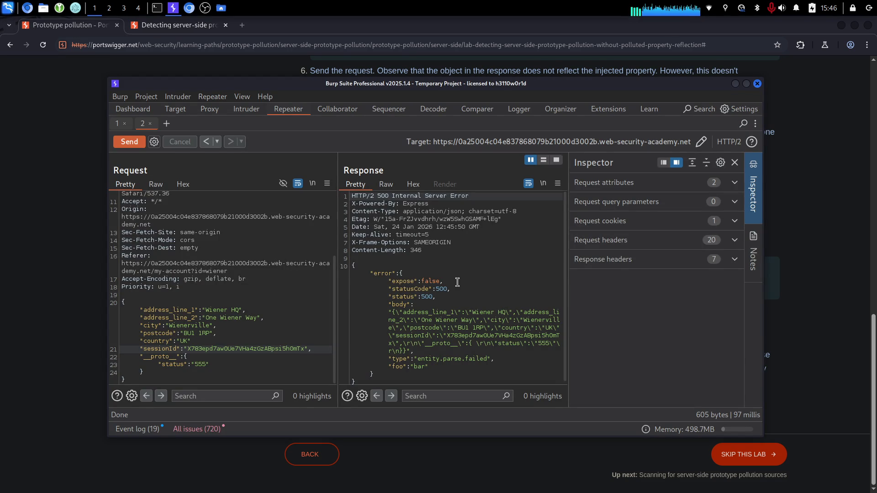
left_click(123, 140)
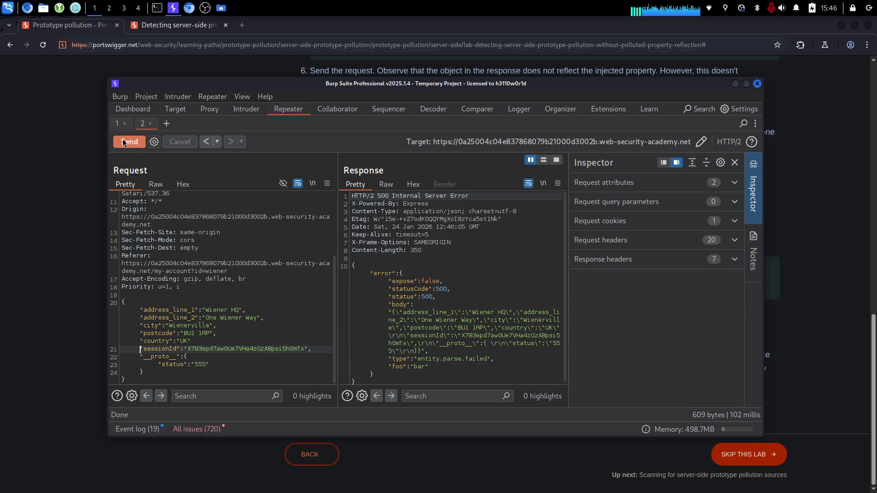
left_click(201, 340)
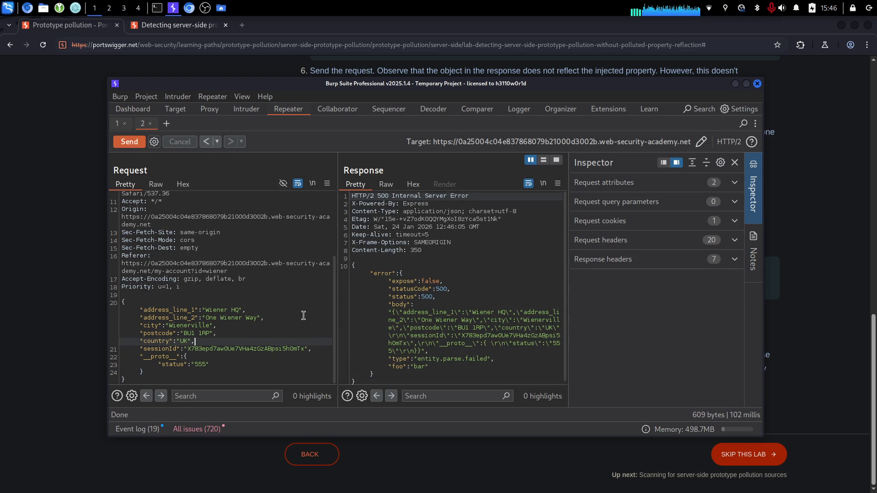
left_click(134, 141)
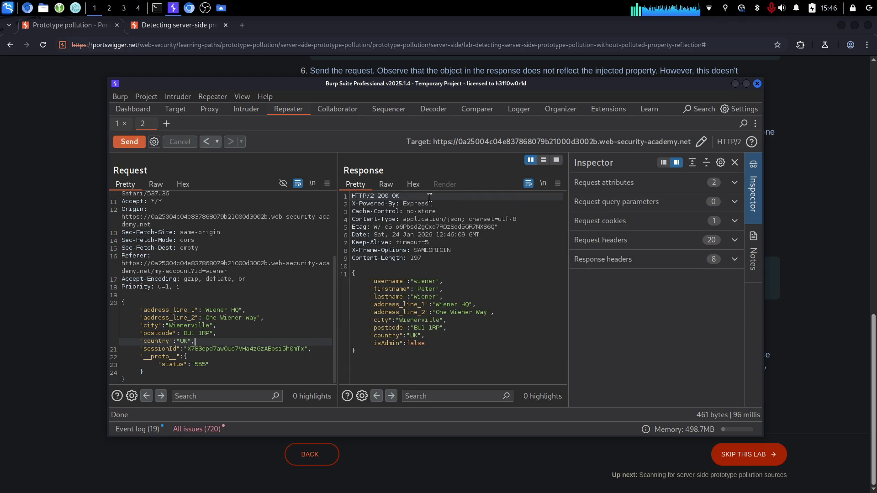
key("alt+Tab")
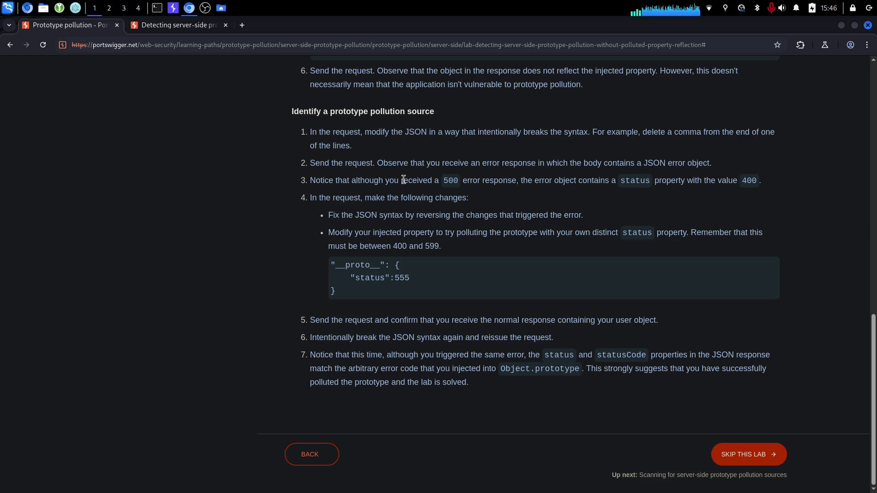
scroll(404, 180, "up", 3)
scroll(404, 180, "up", 1)
scroll(403, 180, "up", 2)
scroll(404, 183, "down", 5)
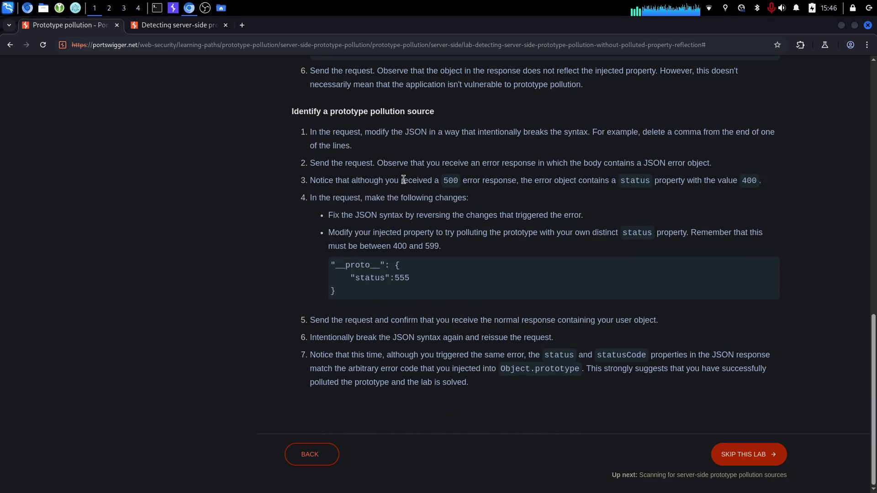
triple_click(433, 184)
left_click(434, 184)
triple_click(434, 183)
left_click(434, 184)
triple_click(434, 184)
left_click(434, 184)
key("alt+Tab")
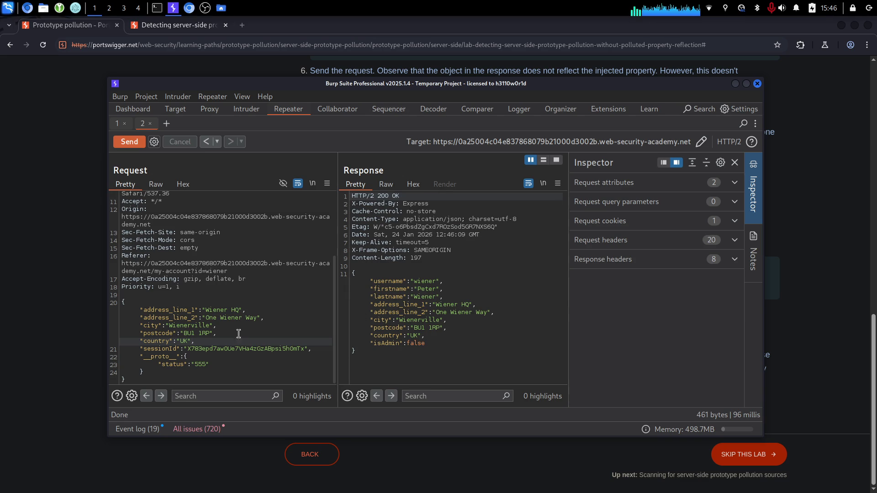
left_click(191, 357)
Step: Remove the commas after Wiener HQ and the postcode and send the malformed request twice
key("alt+Tab")
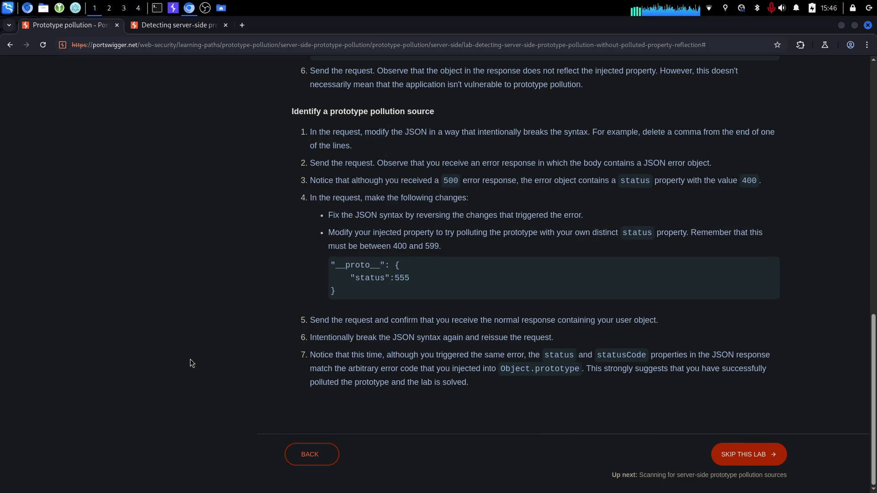
key("alt+Tab")
double_click(146, 357)
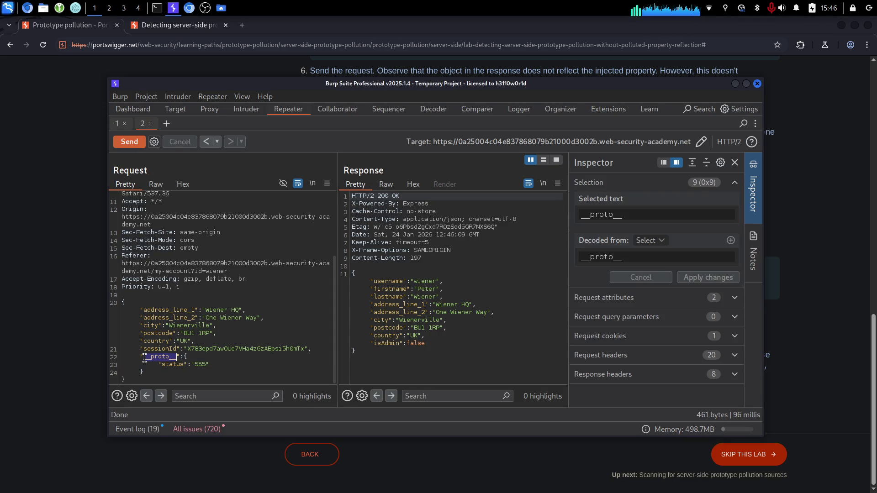
left_click(145, 357)
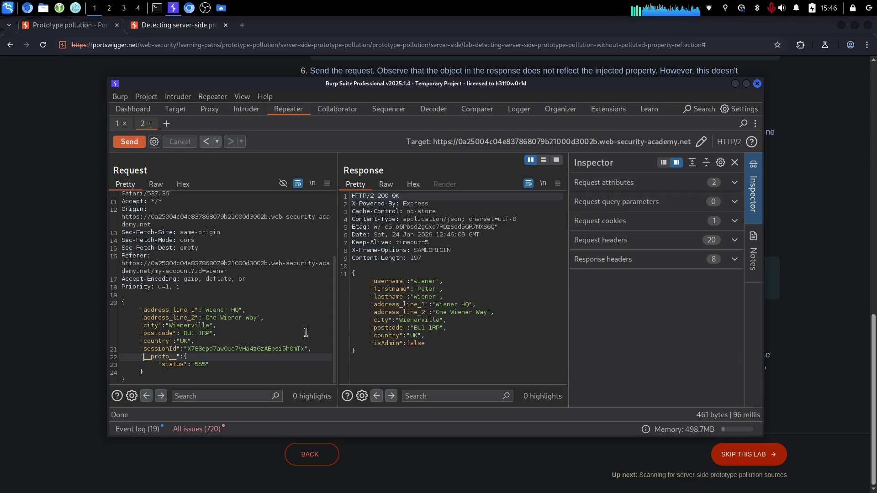
left_click(272, 308)
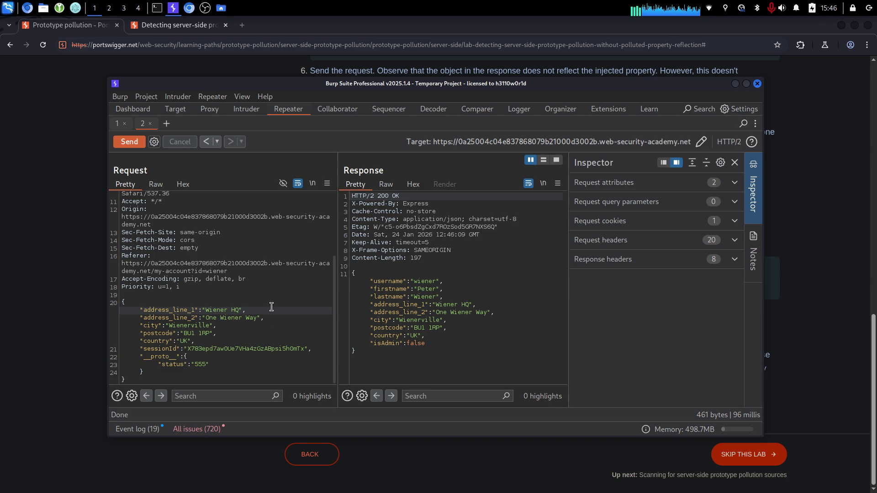
key("BackSpace")
key("Delete")
key("Delete")
key("Delete")
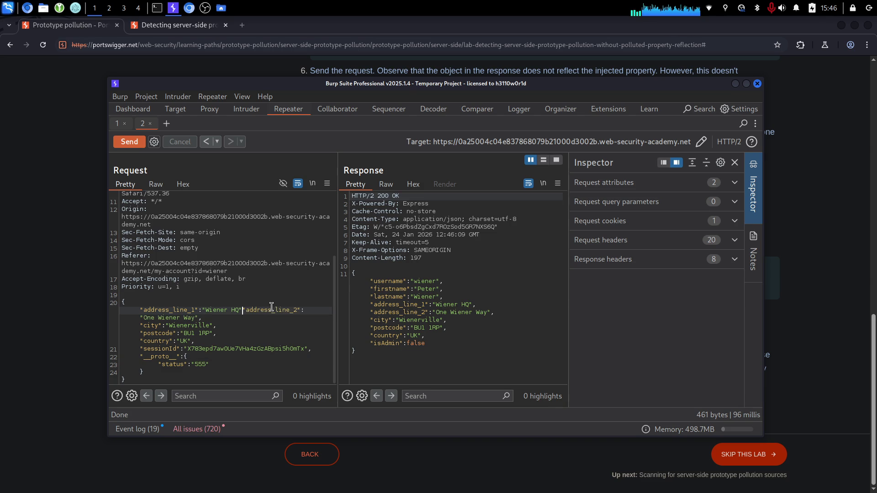
left_click(129, 142)
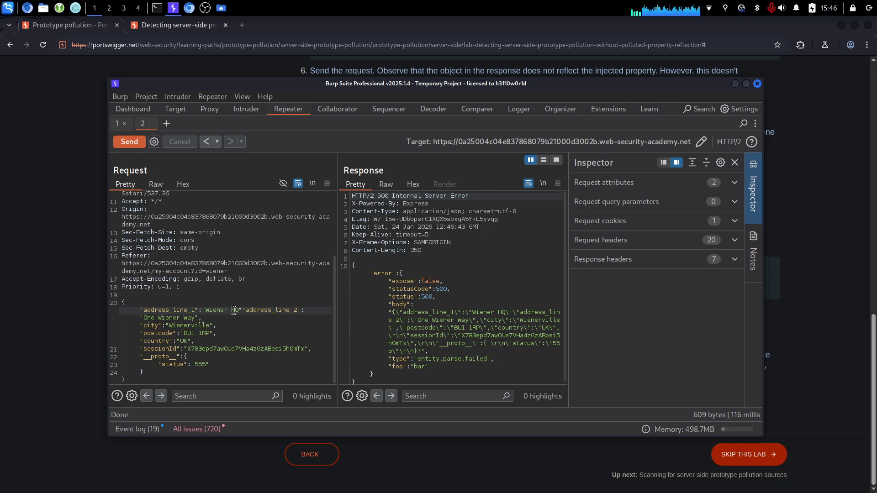
left_click(214, 334)
key("Delete")
key("Delete")
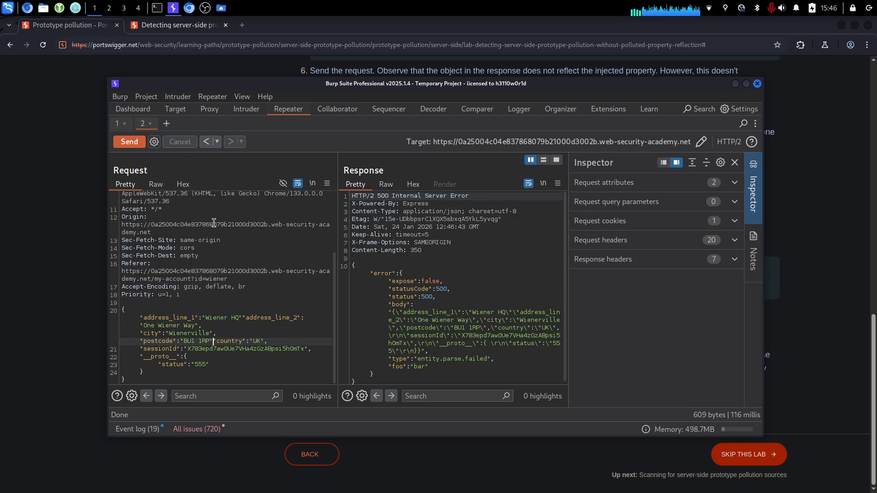
left_click(130, 145)
Step: Restore both commas and resend the repaired request
left_click(252, 350)
key("ctrl+z")
key("ctrl+z")
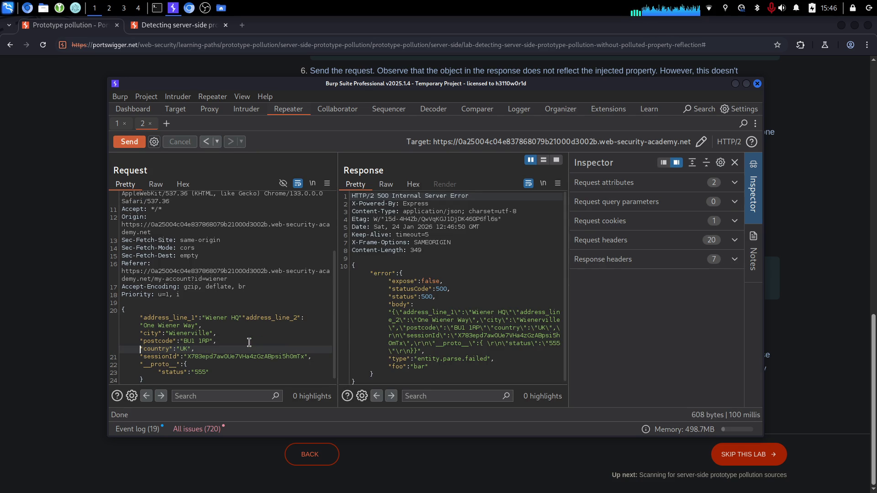
key("ctrl+End")
key("ctrl+z")
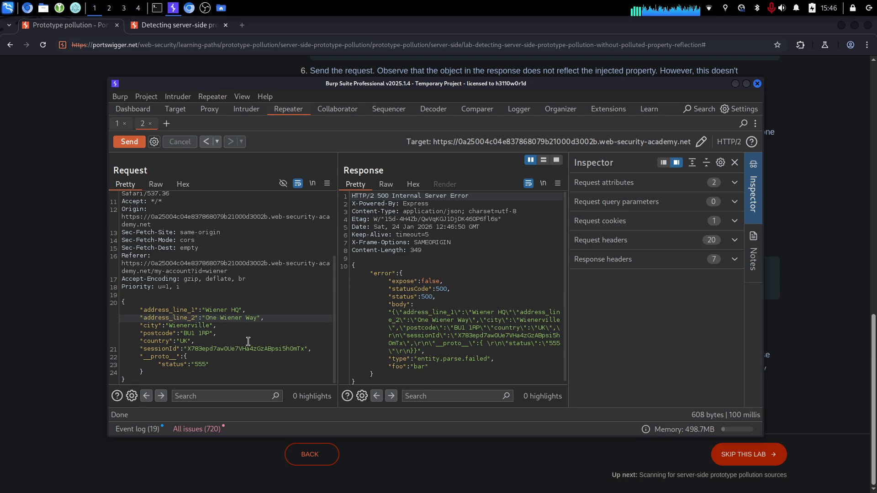
left_click(131, 142)
Step: Tidy the __proto__ object's braces and rename "status" to "statusCode" with value 555, then send
left_click(204, 357)
left_click(206, 356)
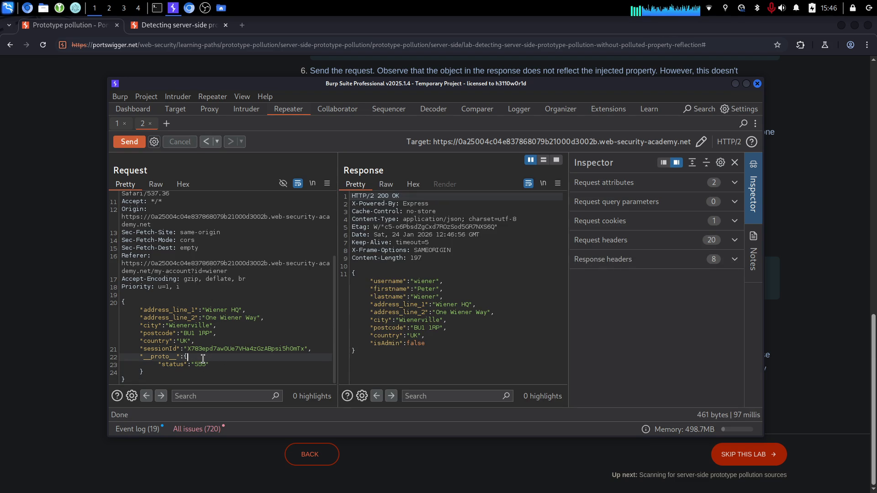
key("Return")
type("{")
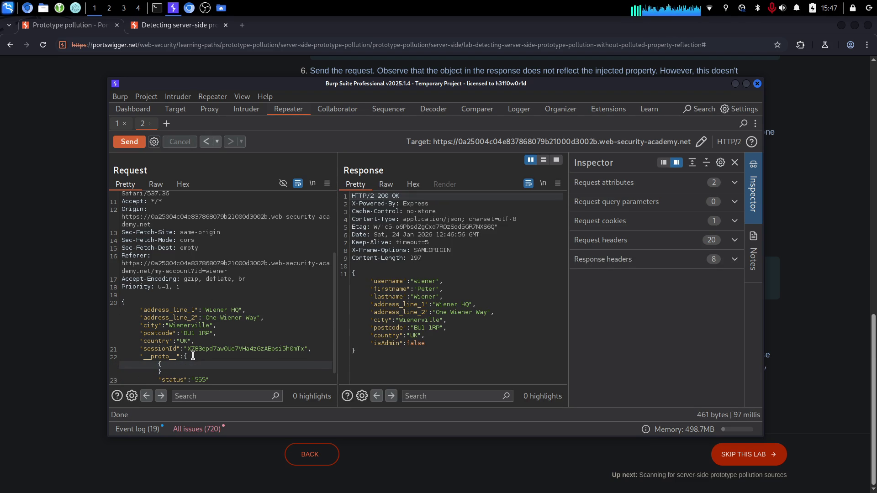
left_click(177, 370)
key("BackSpace")
key("BackSpace")
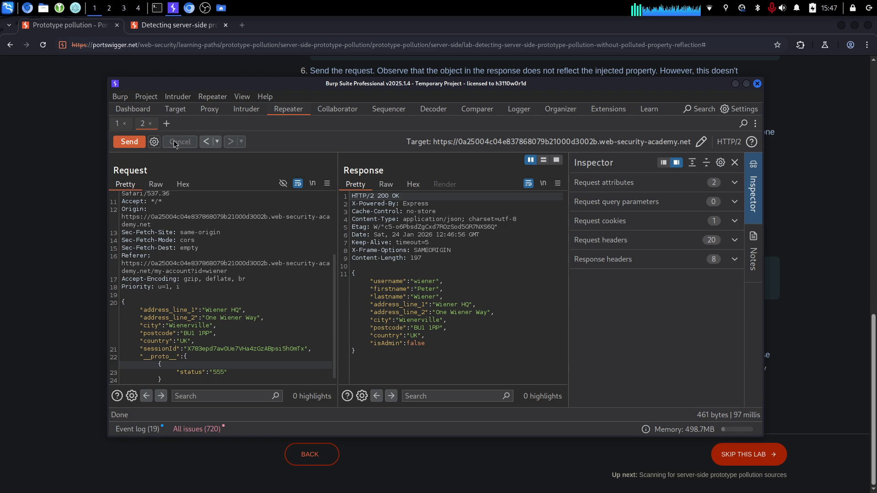
left_click(135, 143)
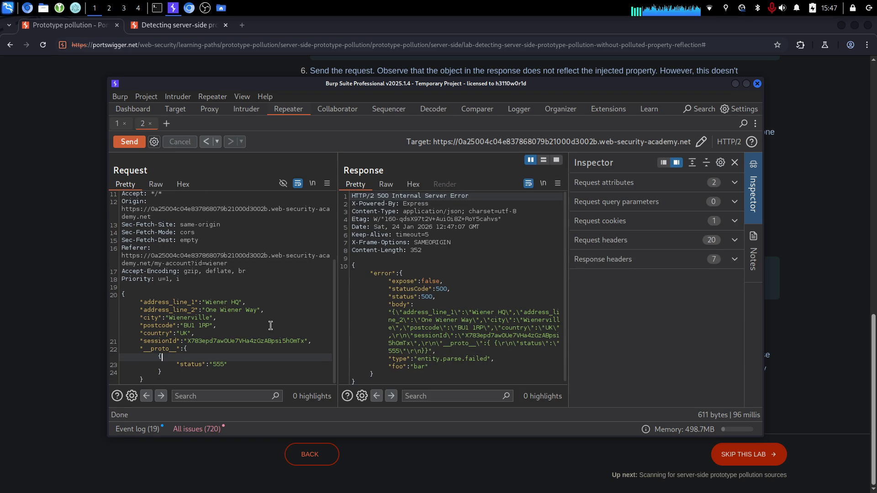
left_click(270, 326)
key("Down")
key("Down")
key("Down")
key("Delete")
left_click(198, 365)
type("Code")
left_click(117, 145)
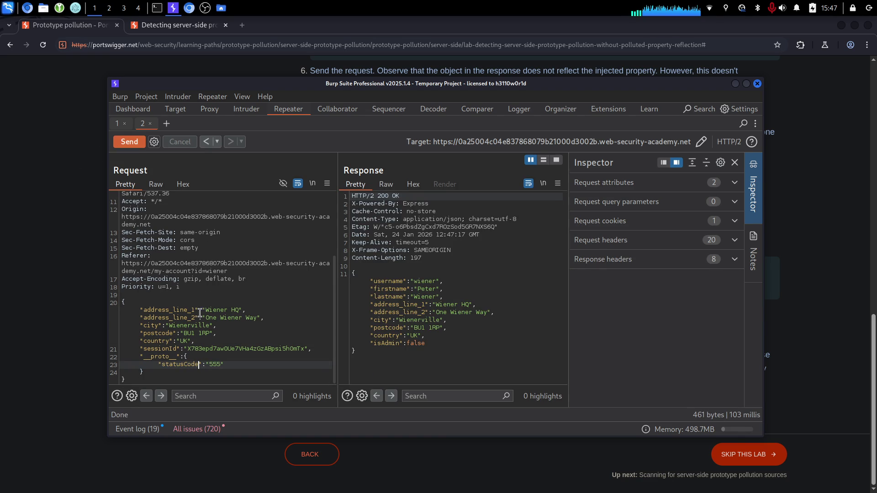
Step: Delete the comma after One Wiener Way to trigger the 500 error, restore it, resend and open the lab tab
left_click(272, 318)
key("BackSpace")
key("Delete")
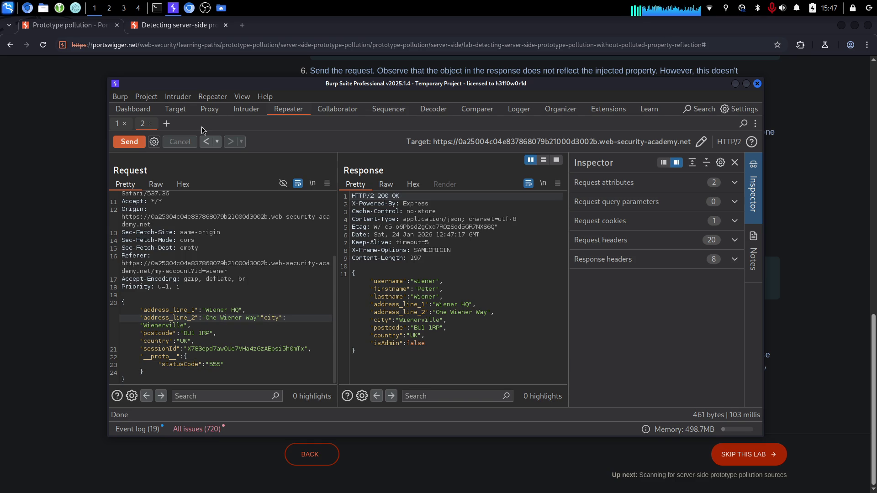
left_click(121, 142)
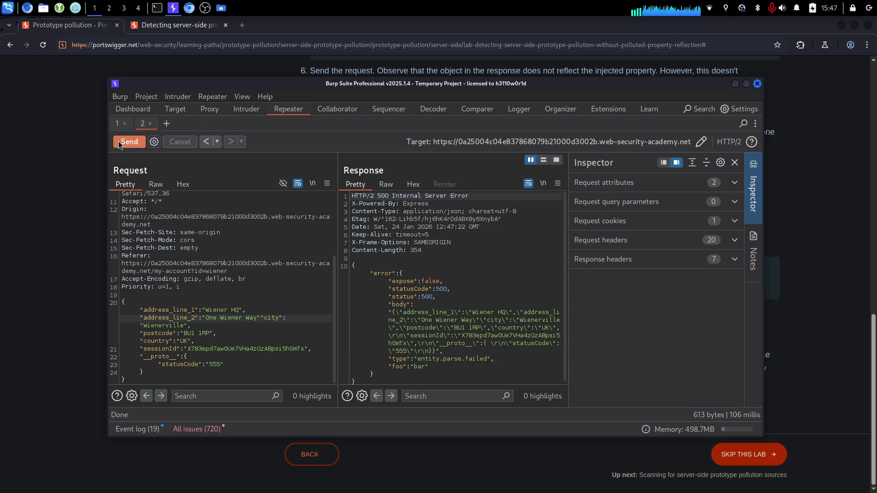
key("ctrl+z")
key("ctrl+z")
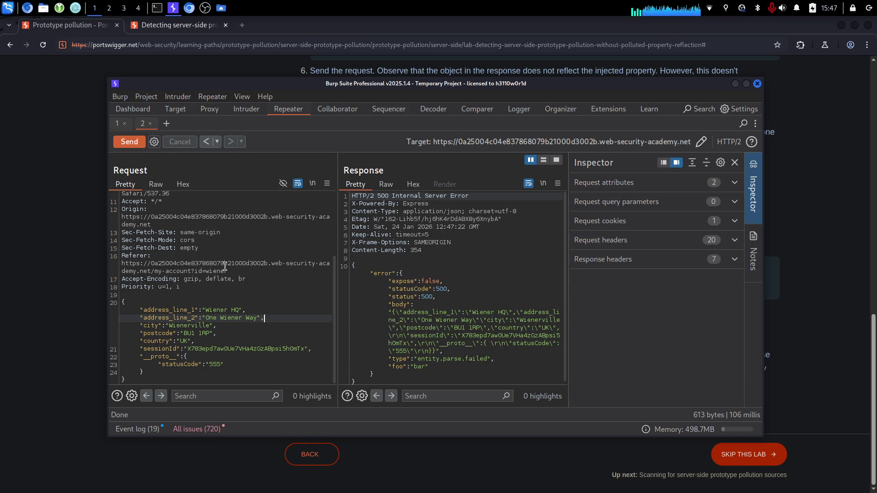
left_click(116, 140)
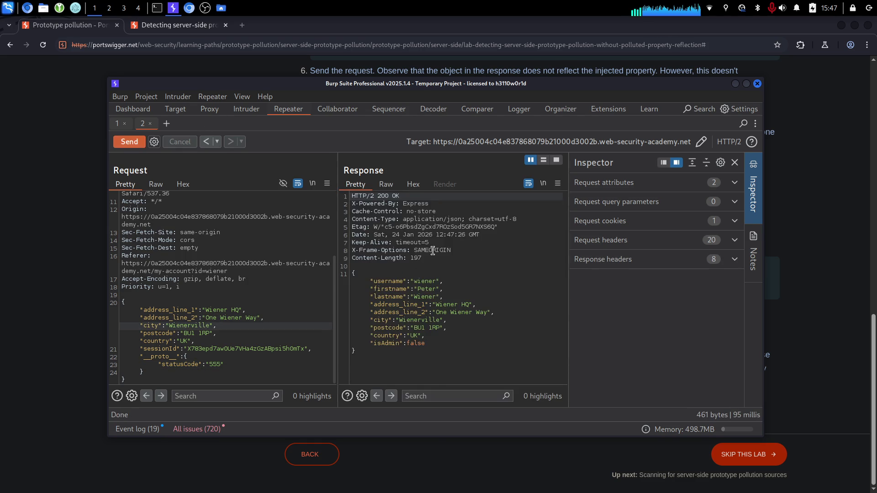
key("alt+Tab")
scroll(411, 275, "up", 10)
left_click(179, 24)
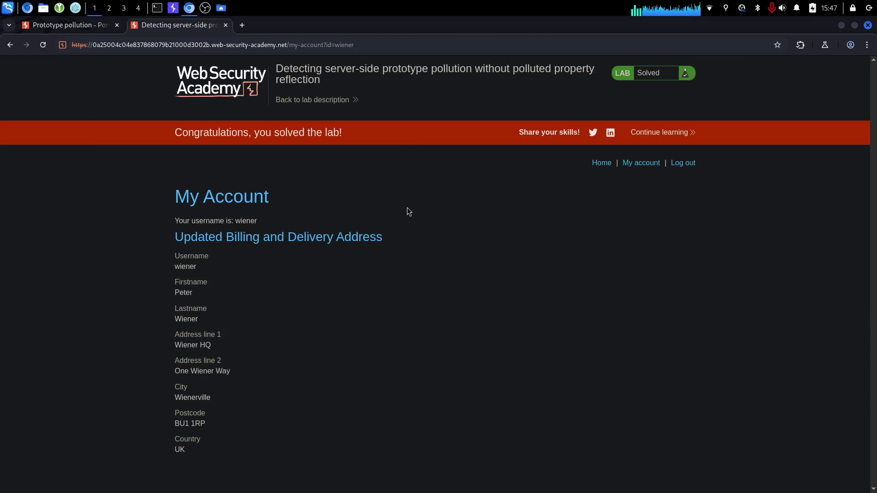
Step: Reload the lab account page and briefly check the Repeater request
key("F5")
key("alt+Tab")
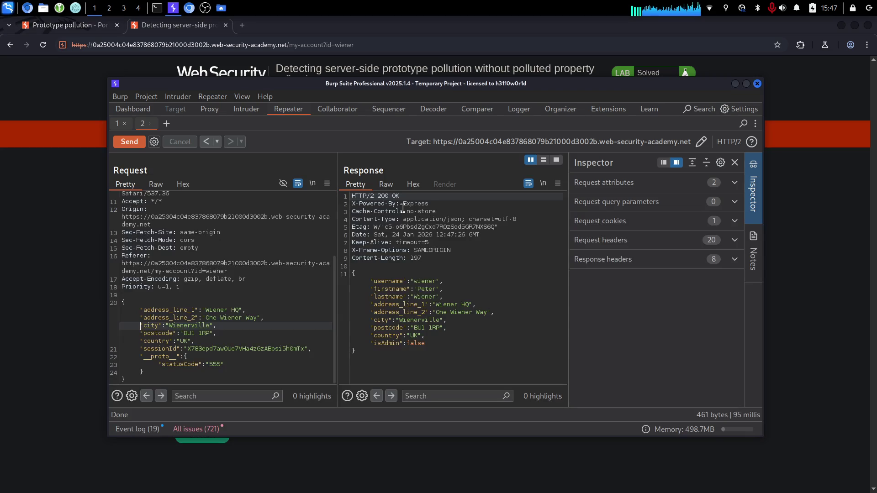
left_click(224, 365)
key("shift+Right")
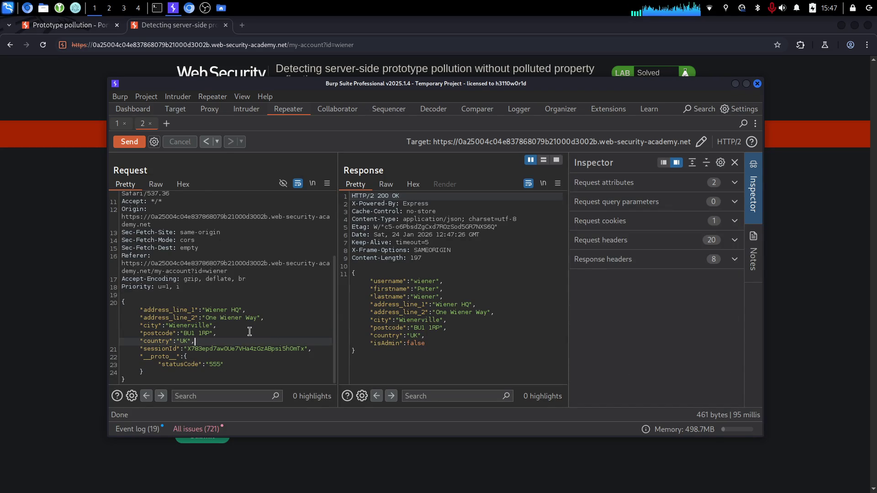
key("alt+Tab")
Step: Review the final solution steps on the tutorial tab, then reload the lab description page showing Solved
key("ctrl+Page_Up")
scroll(426, 319, "down", 5)
scroll(427, 319, "down", 5)
scroll(426, 319, "down", 5)
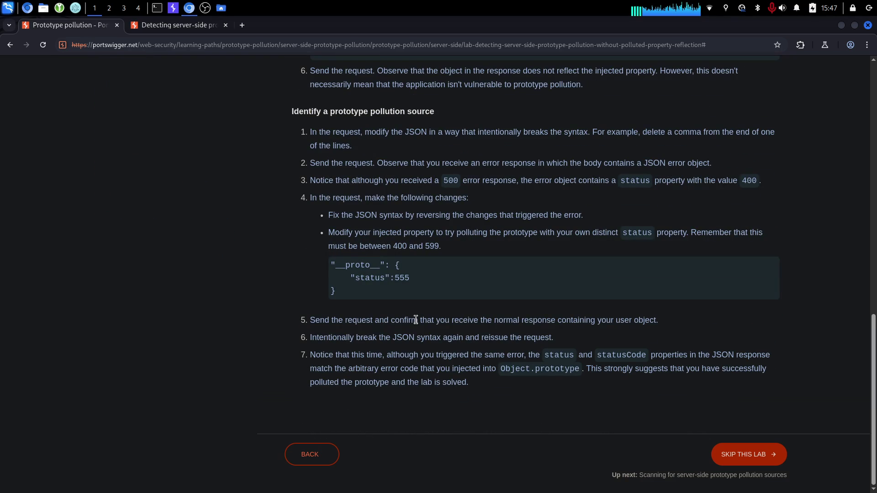
left_click_drag(460, 398, 474, 339)
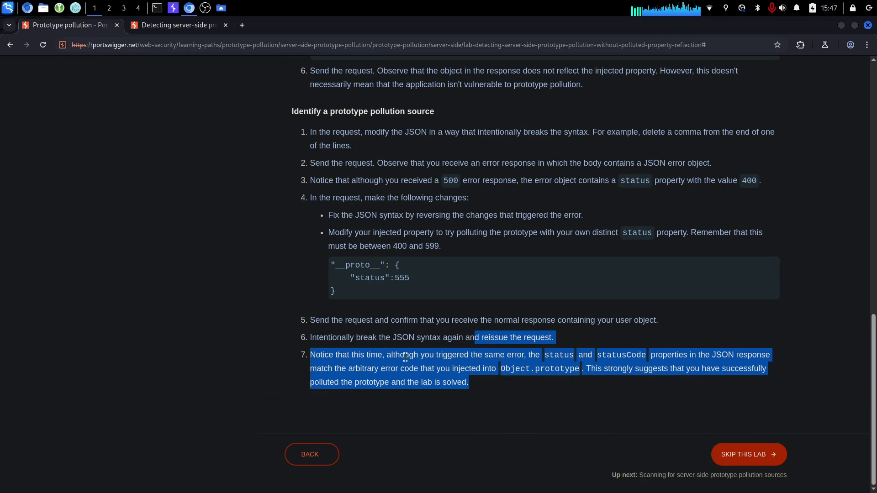
left_click(357, 354)
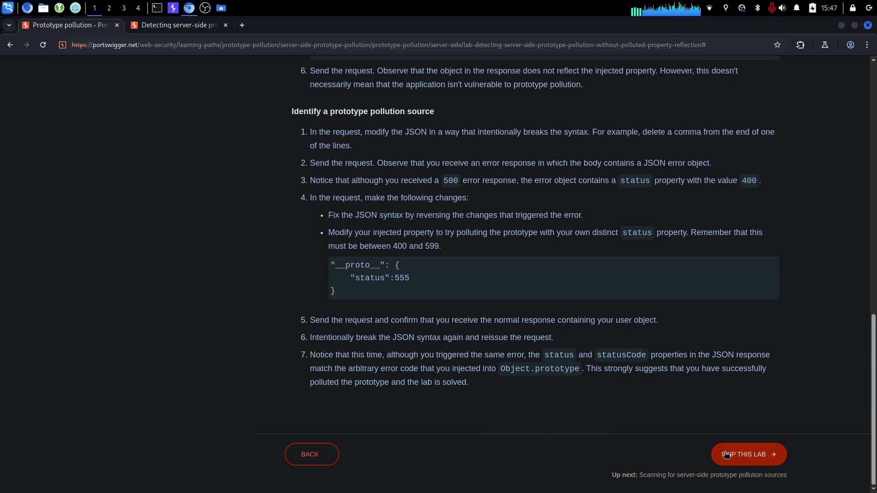
scroll(473, 328, "up", 15)
key("F5")
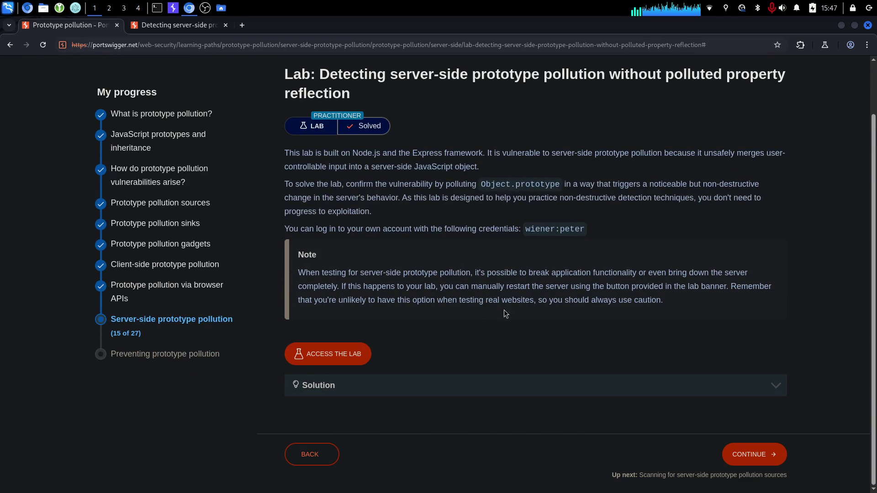
Step: Continue to the next lesson, cancel closing Burp, show Proxy HTTP history and close the lab tab
left_click(777, 447)
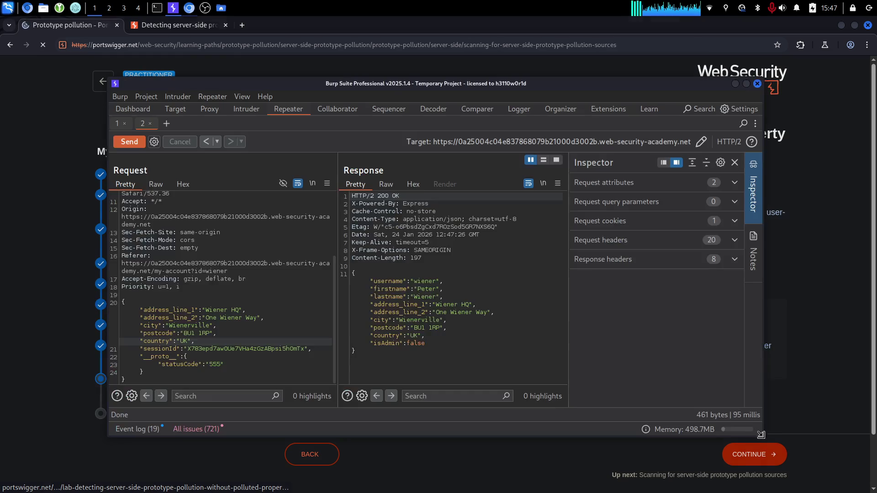
key("alt+Tab")
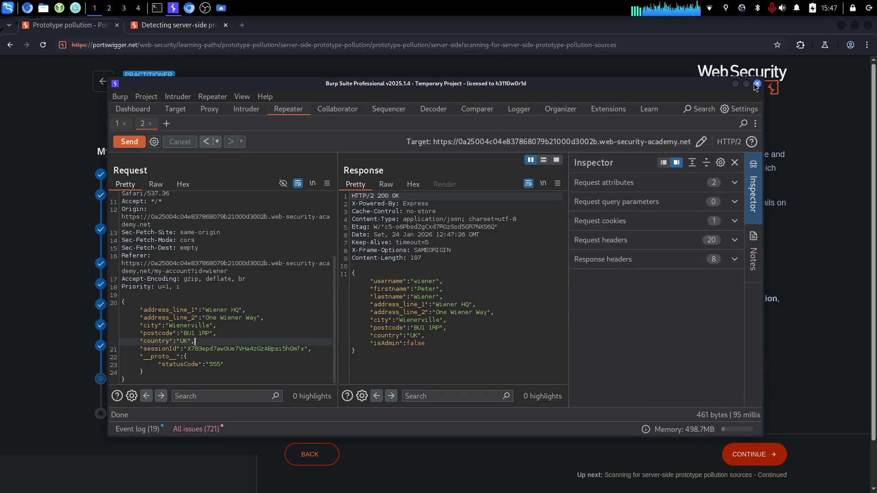
left_click(757, 83)
left_click(525, 274)
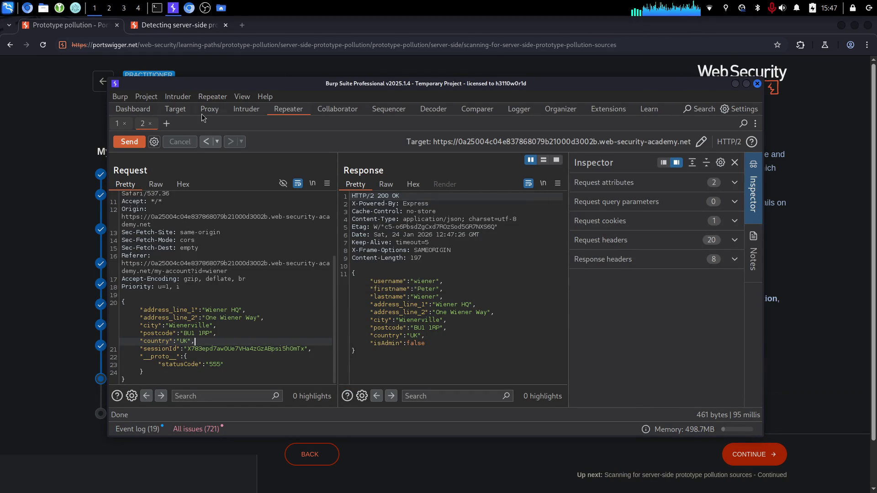
left_click(209, 109)
left_click(232, 25)
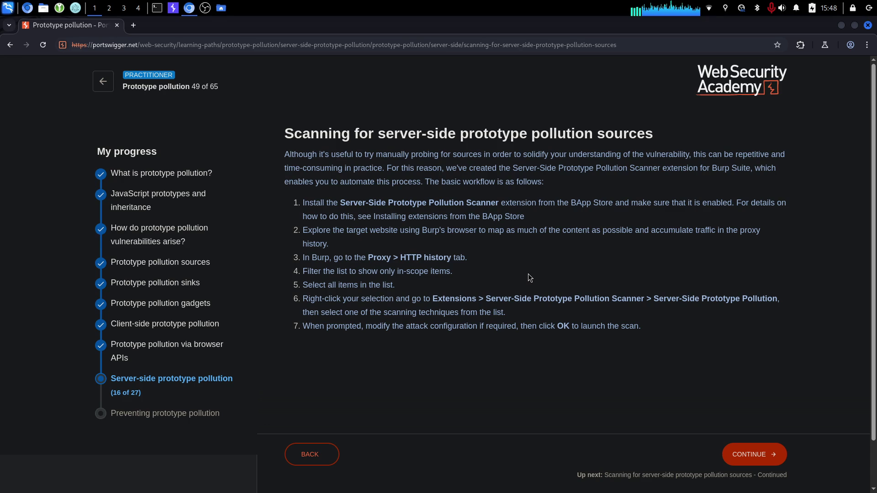
Step: Read the 'Scanning for server-side prototype pollution sources' heading and intro, highlighting the scanner extension sentence
triple_click(350, 136)
left_click(575, 127)
triple_click(528, 169)
left_click(511, 171)
left_click_drag(511, 170, 753, 186)
left_click_drag(706, 169, 482, 184)
Step: View installed Extensions in Burp, start the Add extension wizard, abandon it and return to the lesson
key("alt+Tab")
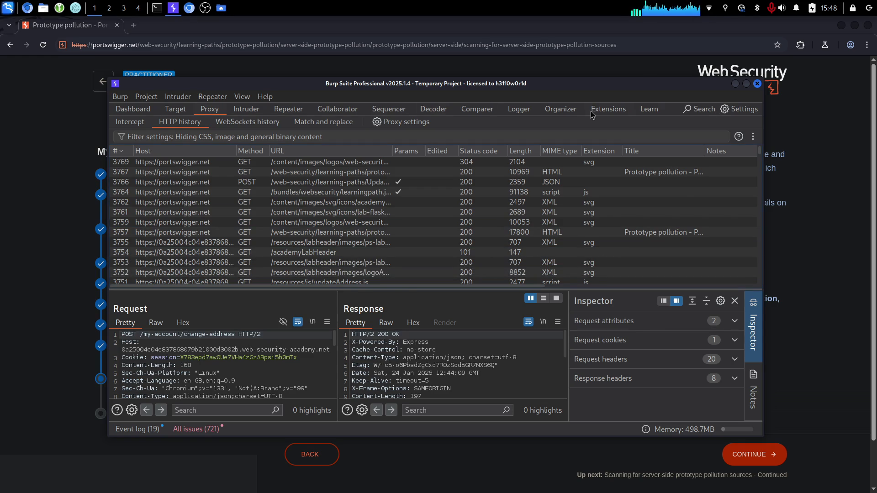
left_click(597, 109)
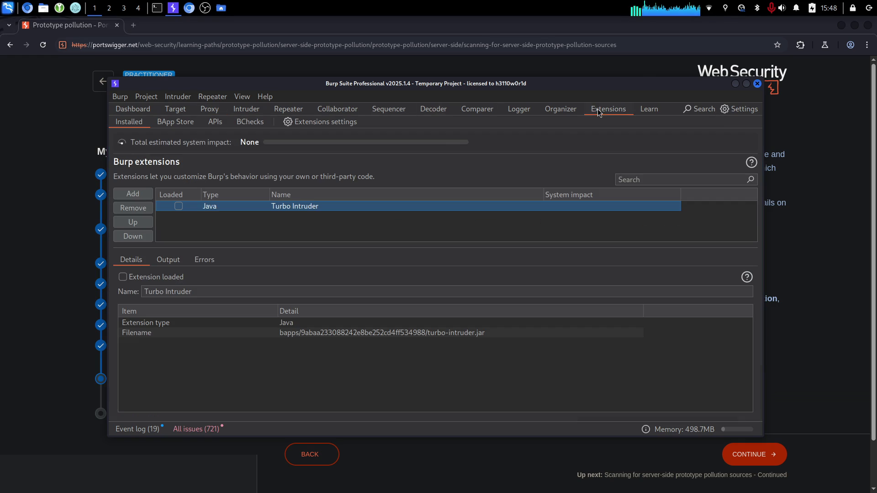
left_click(132, 194)
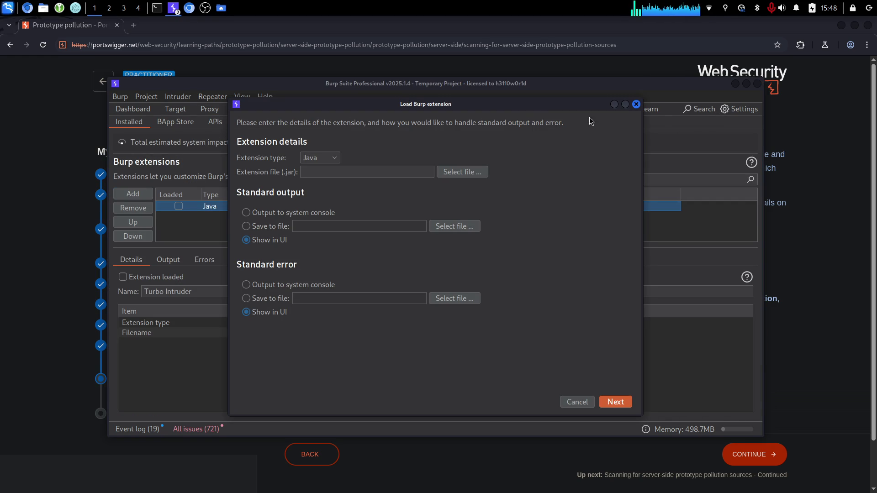
left_click(636, 104)
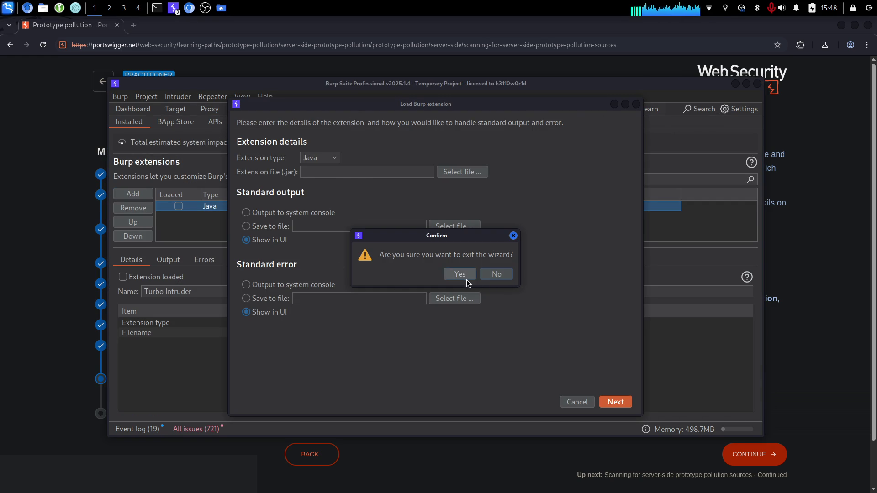
left_click(466, 275)
left_click(68, 261)
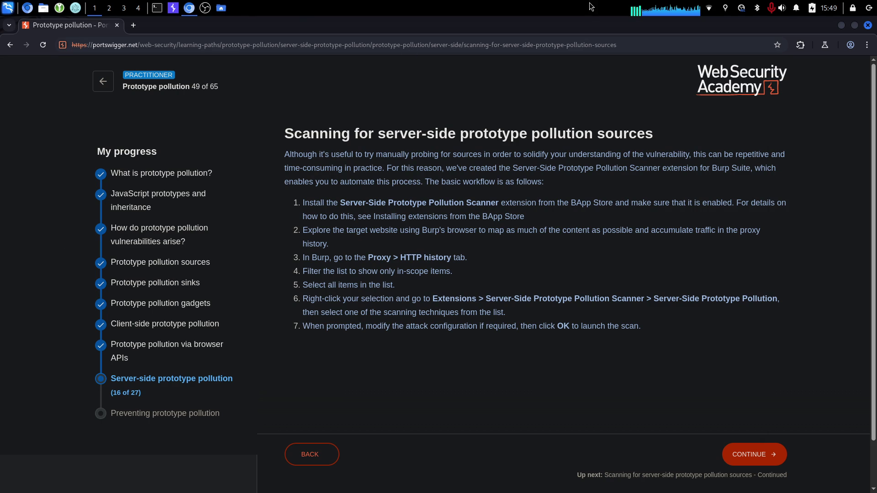
Step: Bring Burp forward and browse the BApp Store catalogue under Extensions
key("alt+Tab")
left_click(563, 112)
left_click(594, 111)
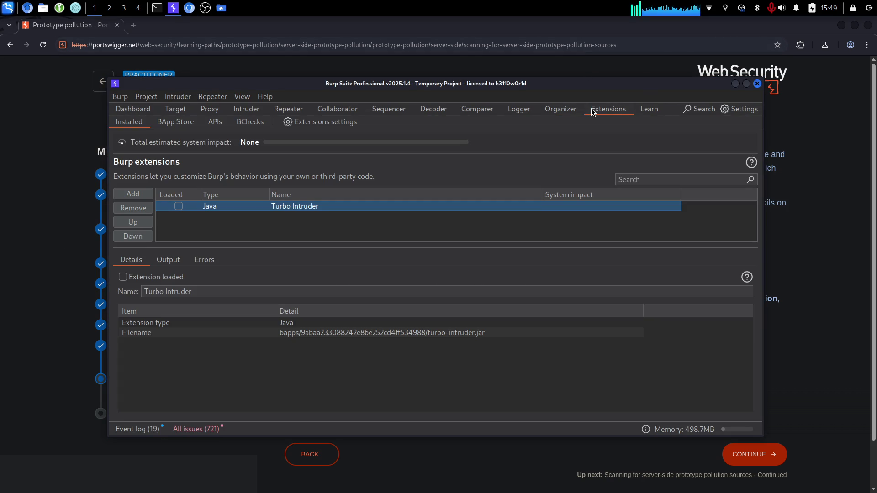
left_click(161, 125)
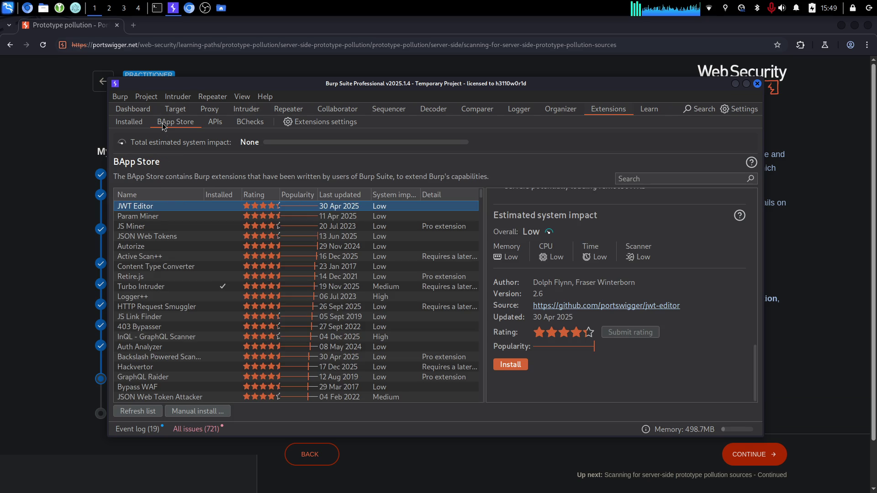
scroll(632, 227, "down", 5)
scroll(632, 227, "down", 5)
scroll(631, 225, "up", 2)
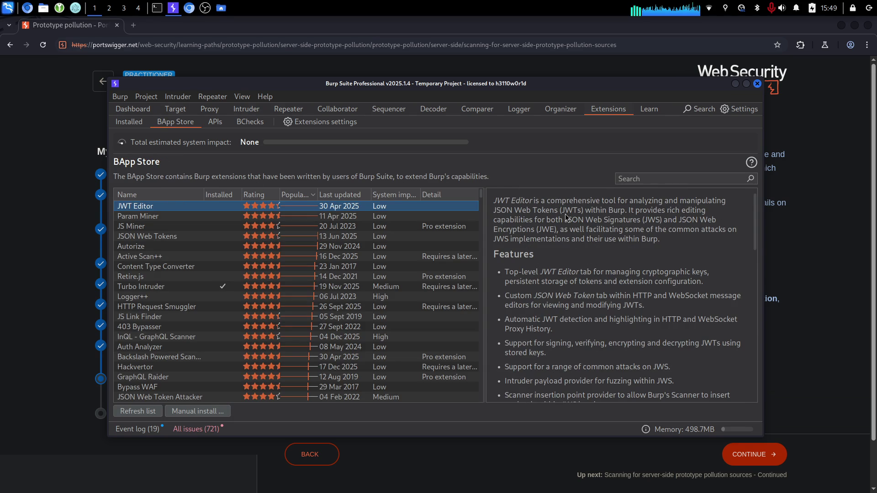
Step: Read through lines of the JWT Editor extension description
triple_click(566, 211)
left_click(570, 252)
triple_click(566, 230)
left_click(565, 229)
scroll(574, 225, "up", 1)
left_click(566, 218)
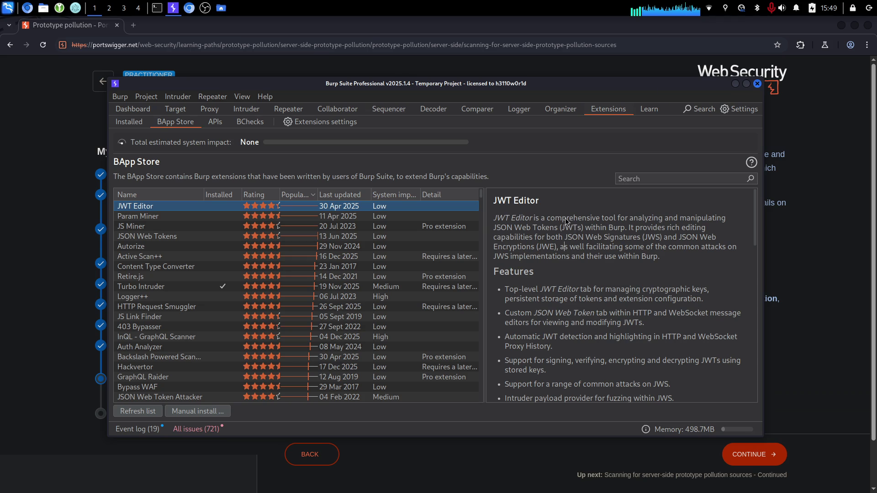
Step: Review Hackvertor, JS Miner and Param Miner details, focus the BApp search field and glance at the Academy guide
left_click(369, 369)
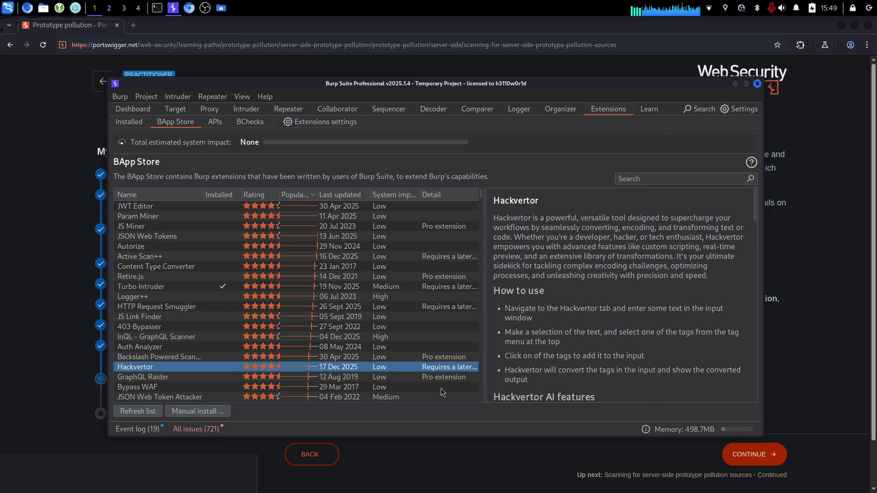
left_click(337, 207)
left_click(317, 225)
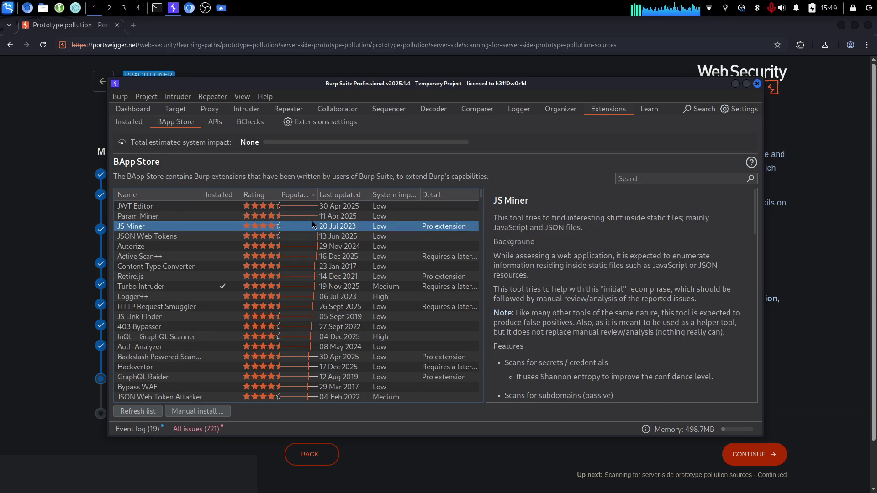
left_click(313, 215)
left_click(313, 206)
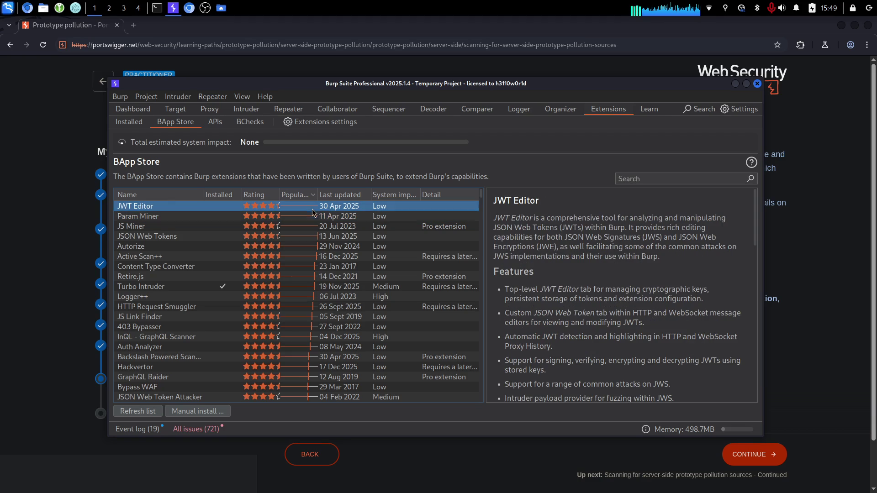
left_click(635, 179)
key("alt+Tab")
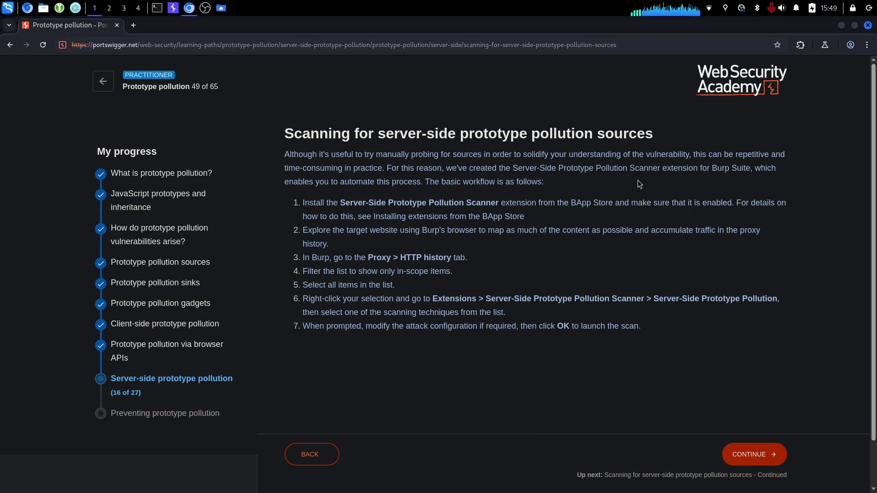
key("alt+Tab")
type("Serv")
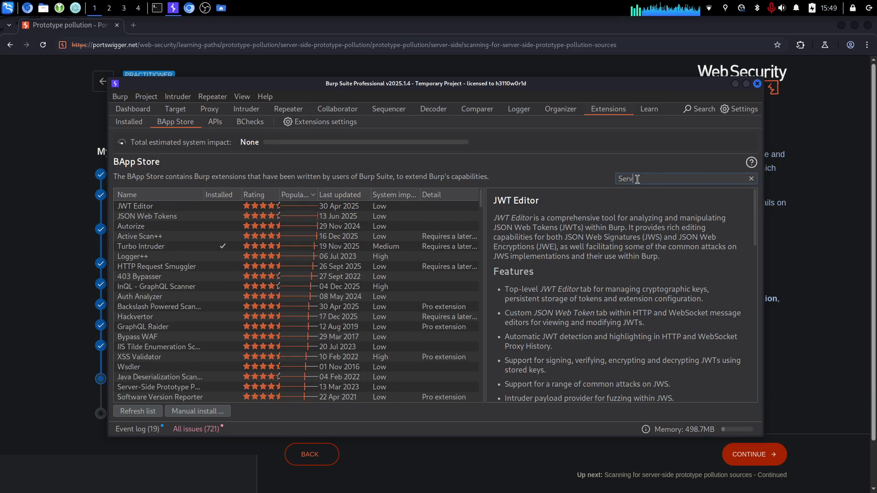
type("er-S")
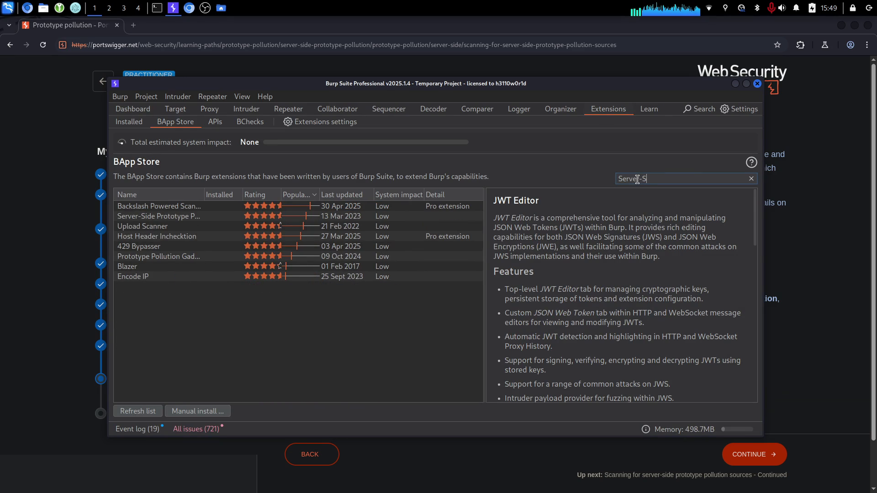
type("die")
Step: Filter the BApp Store for the Server-Side Prototype Pollution Scanner, read its details and install it
key("BackSpace")
key("BackSpace")
key("BackSpace")
left_click(198, 208)
left_click(198, 208)
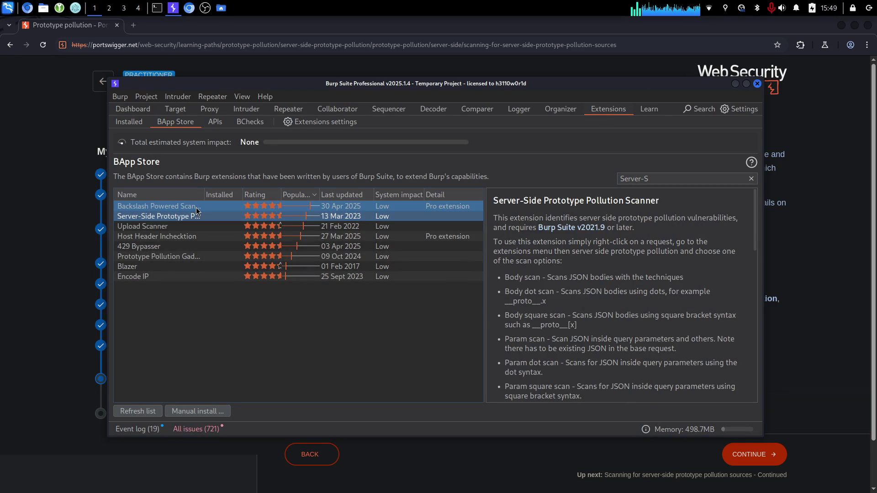
left_click(201, 218)
scroll(605, 243, "down", 3)
scroll(605, 244, "down", 5)
scroll(605, 244, "down", 5)
left_click(510, 364)
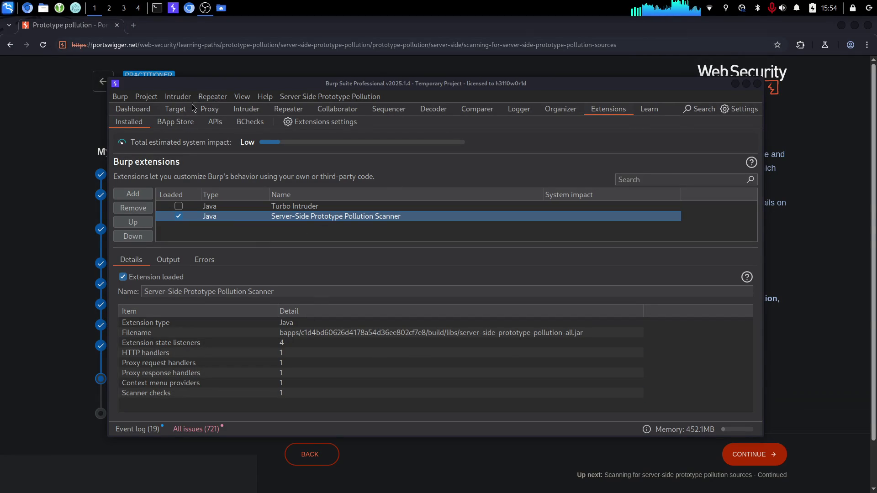
Step: Return to the Academy lesson once the scanner extension is installed and loaded
left_click(49, 143)
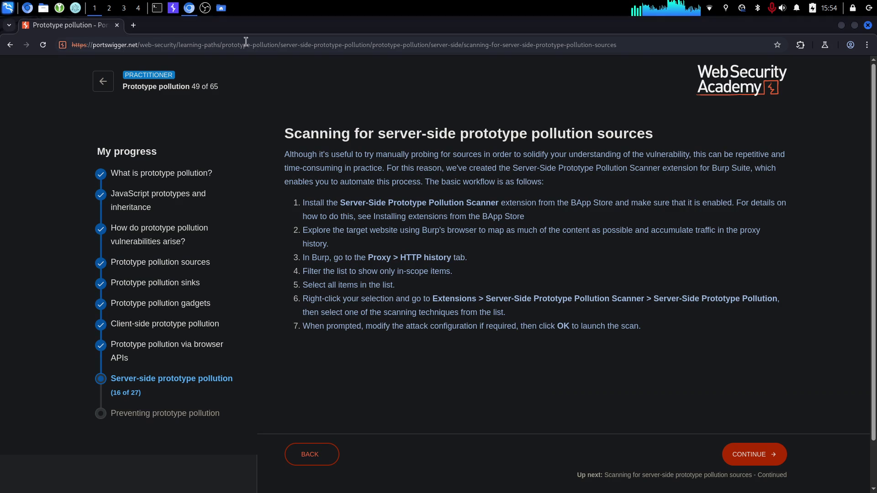
Step: On the deploy server session, enter the kgb directory and list its contents
left_click(162, 7)
left_click(64, 51)
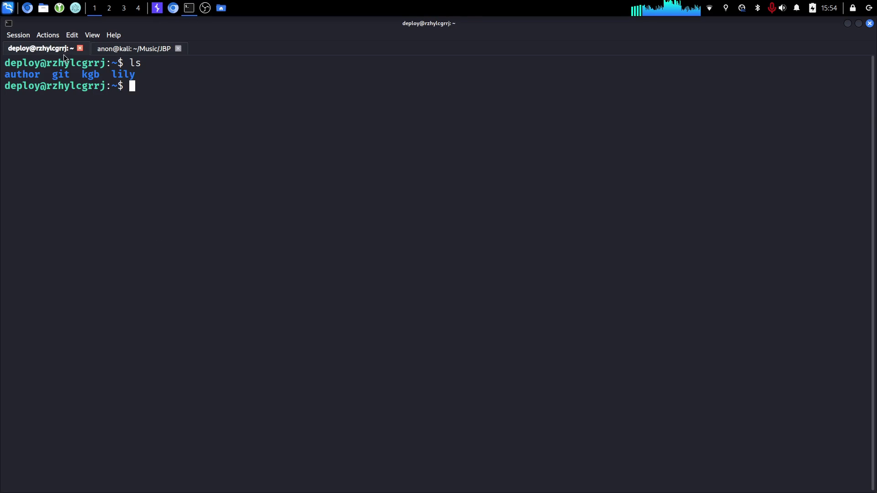
type("cd /")
key("BackSpace")
key("BackSpace")
key("BackSpace")
key("BackSpace")
type("cd")
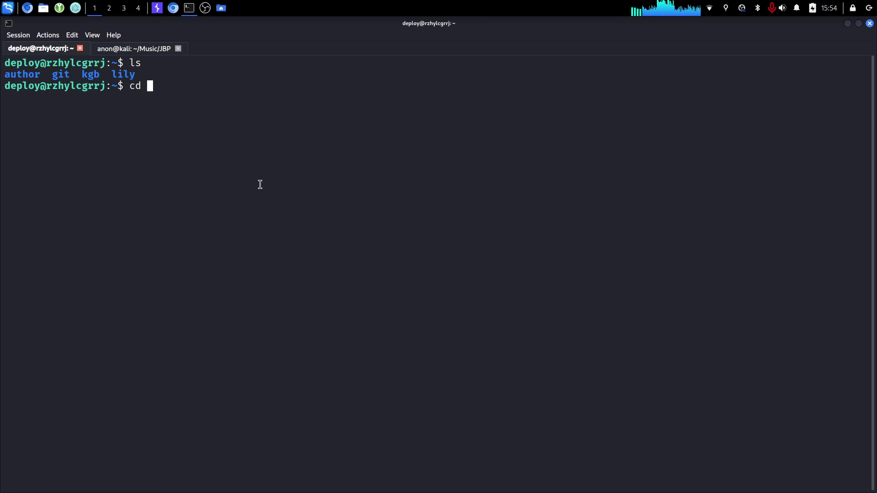
type(" gb")
key("Return")
type("cd kgb")
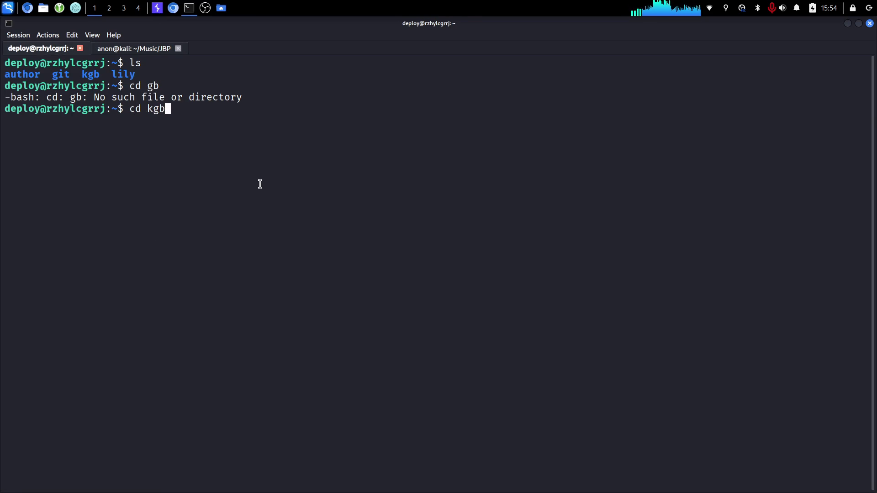
key("Return")
type("ls")
key("Return")
type("source venv/bin/activate")
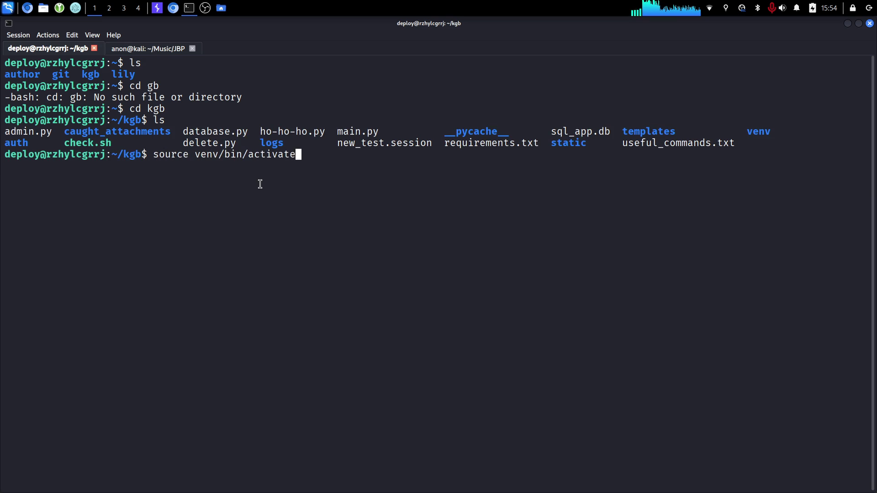
Step: Activate venv/bin/activate, run ./check.sh and highlight the last two output lines
key("Return")
type("python3")
key("BackSpace")
key("BackSpace")
key("BackSpace")
key("BackSpace")
type("./check")
key("Tab")
key("Return")
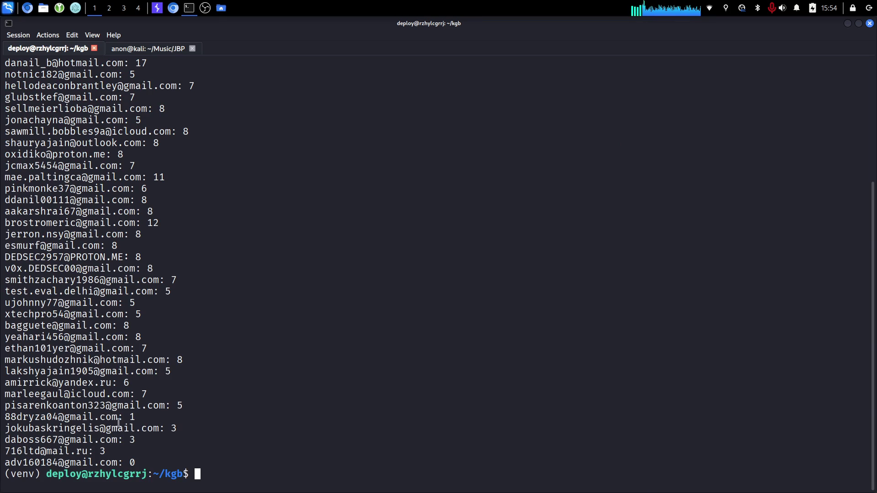
left_click_drag(141, 464, 2, 451)
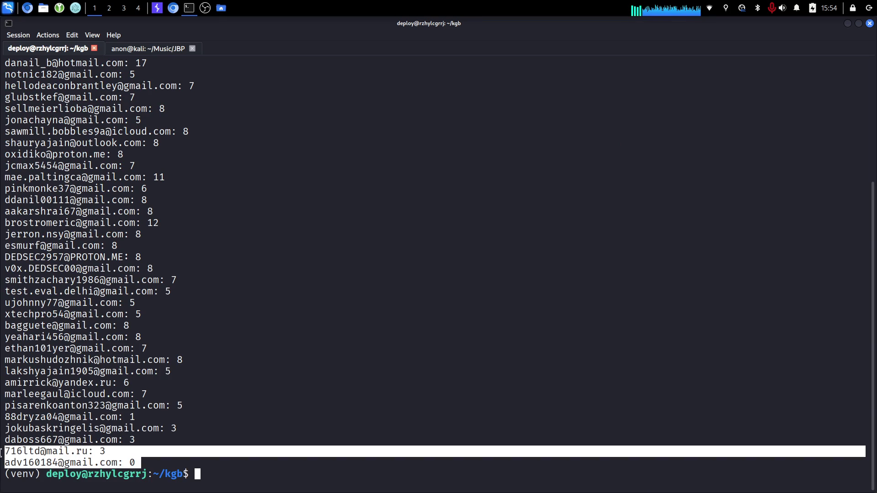
Step: Run python3 admin.py to add 20 tokens to the account, then clear the terminal screen
left_click(167, 469)
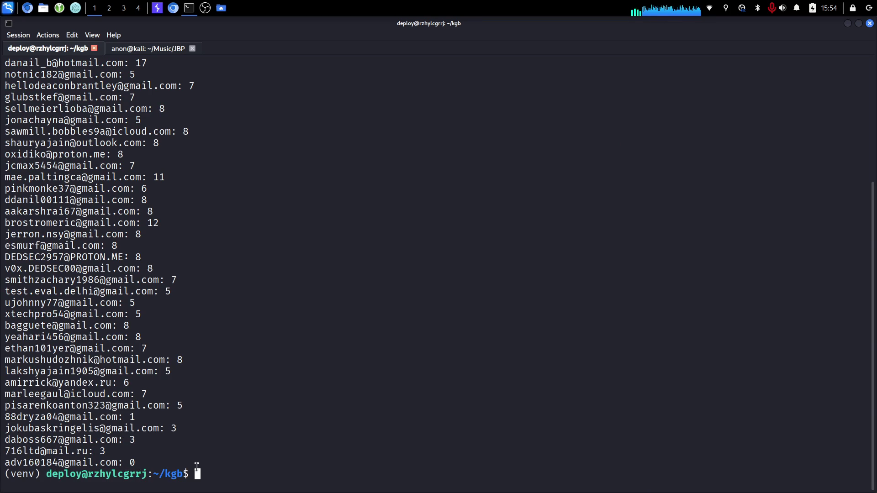
type("pyth")
key("BackSpace")
type("hon3 admin.py ")
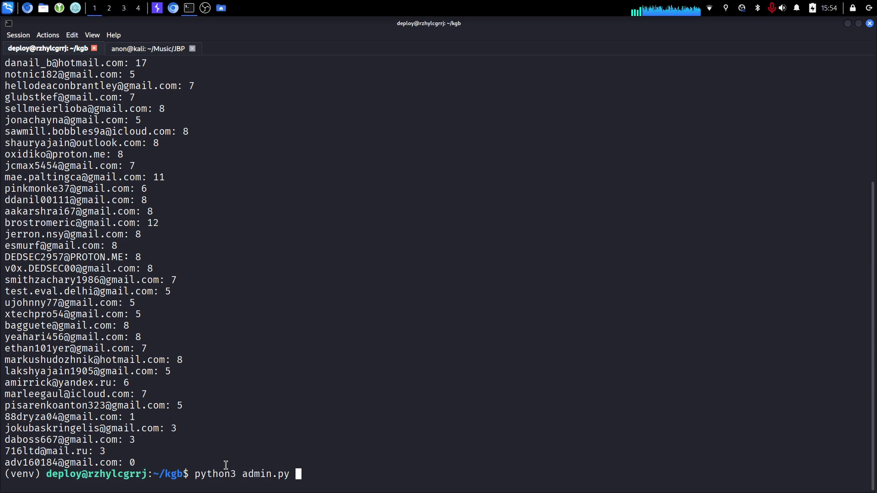
type("admin.py")
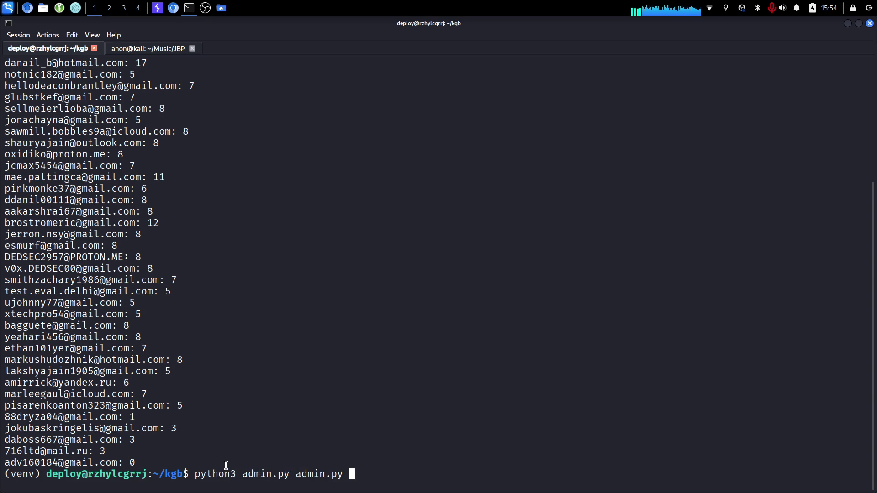
key("BackSpace")
key("BackSpace")
key("BackSpace")
key("BackSpace")
key("BackSpace")
key("BackSpace")
type("v16")
key("BackSpace")
key("BackSpace")
key("BackSpace")
key("BackSpace")
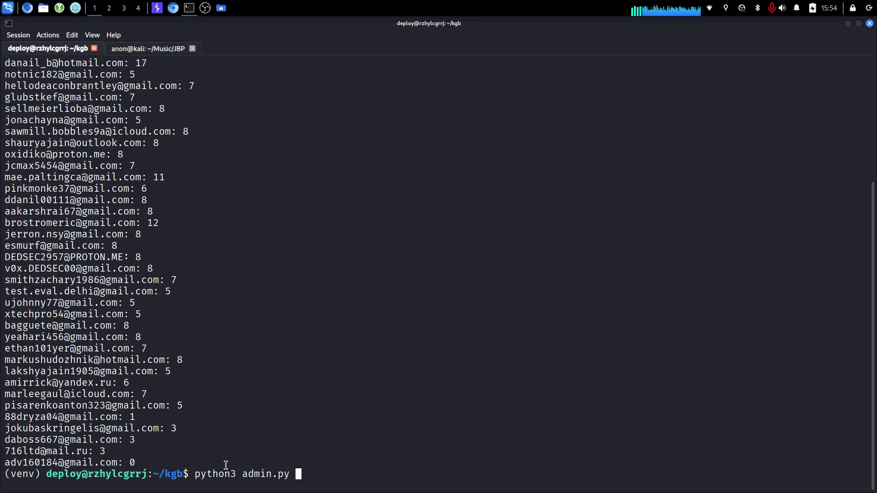
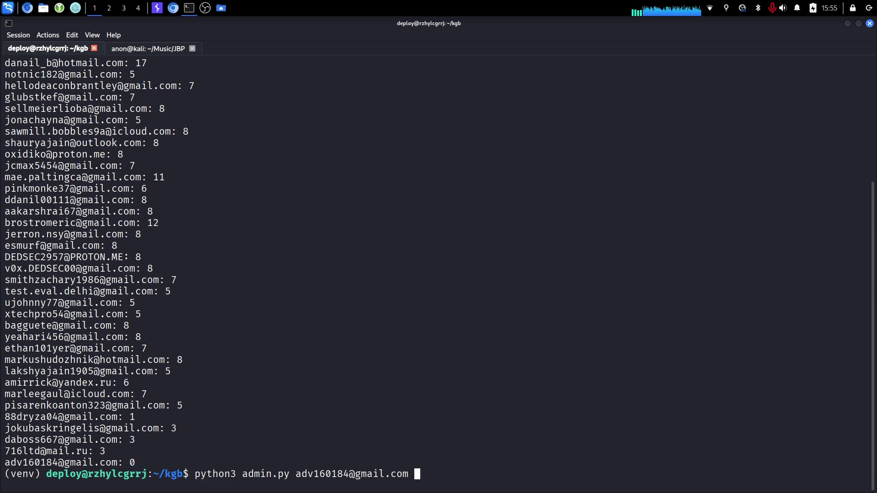
type(" 20")
key("Return")
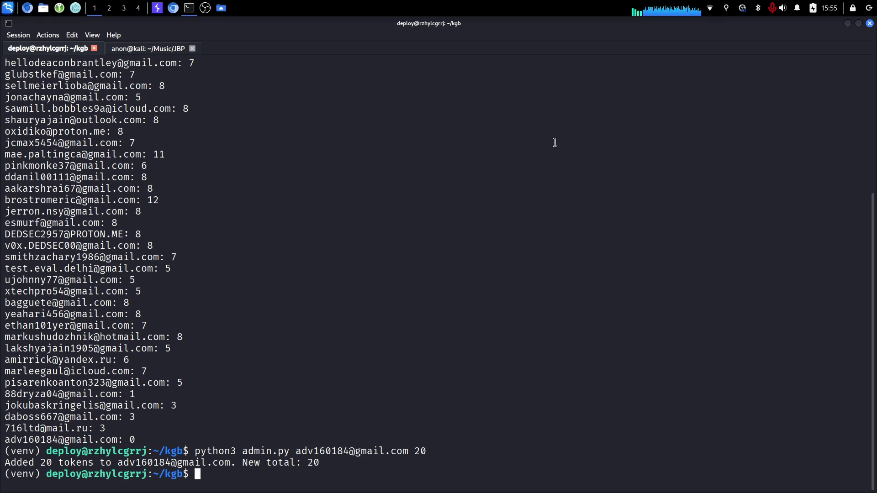
scroll(418, 232, "up", 6)
scroll(418, 233, "down", 6)
scroll(419, 234, "up", 1)
scroll(421, 233, "down", 1)
left_click_drag(227, 451, 124, 195)
left_click(124, 195)
scroll(309, 282, "up", 5)
scroll(306, 282, "up", 1)
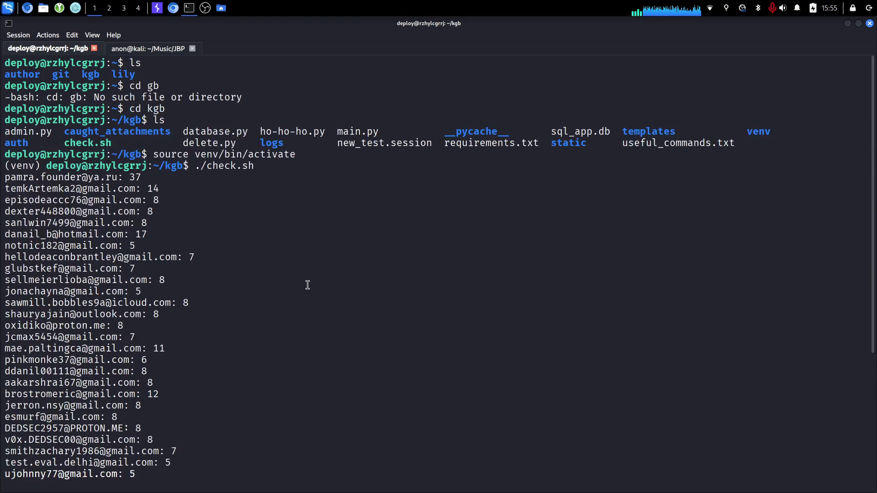
scroll(301, 277, "down", 6)
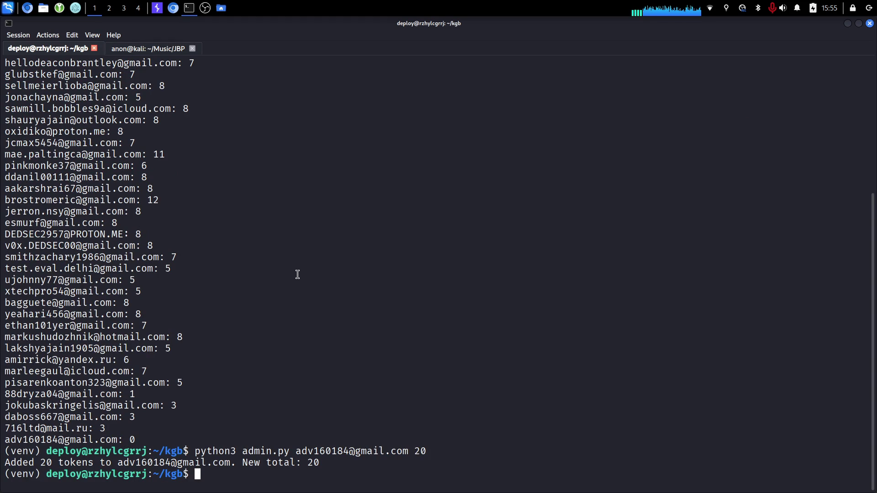
type("clear")
key("Return")
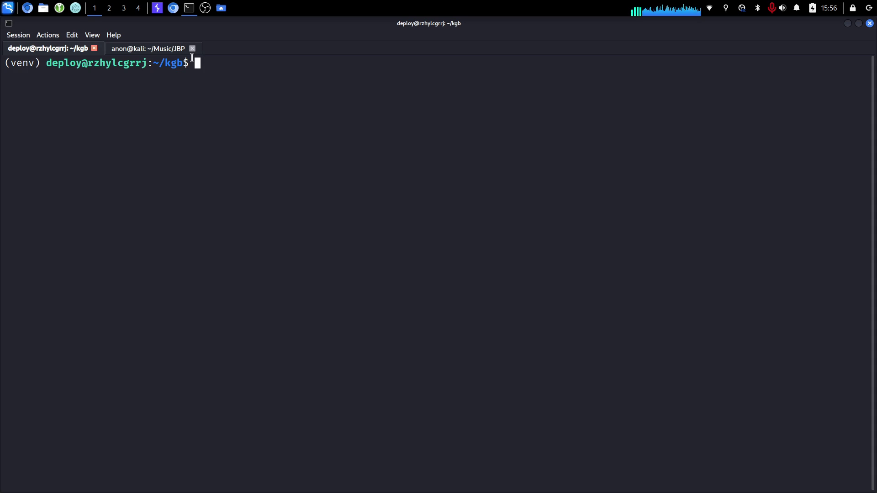
Step: Reread the lesson's scanner workflow steps in the browser, then switch briefly to the terminal
left_click(172, 9)
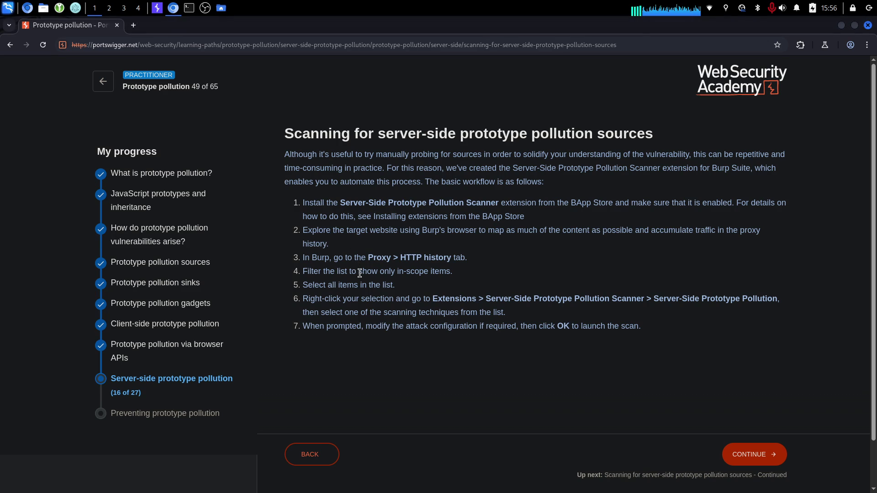
scroll(407, 352, "down", 1)
scroll(427, 289, "up", 1)
left_click_drag(424, 293, 448, 357)
left_click(435, 133)
key("alt+Tab")
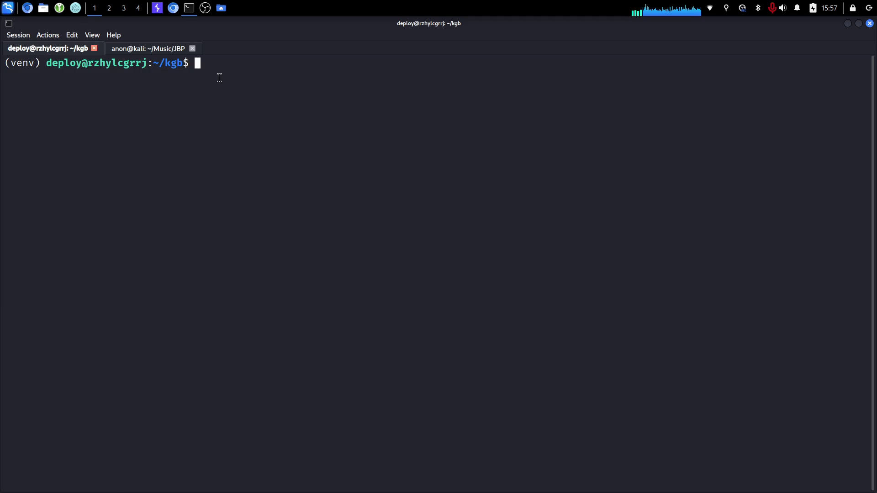
key("alt+Tab")
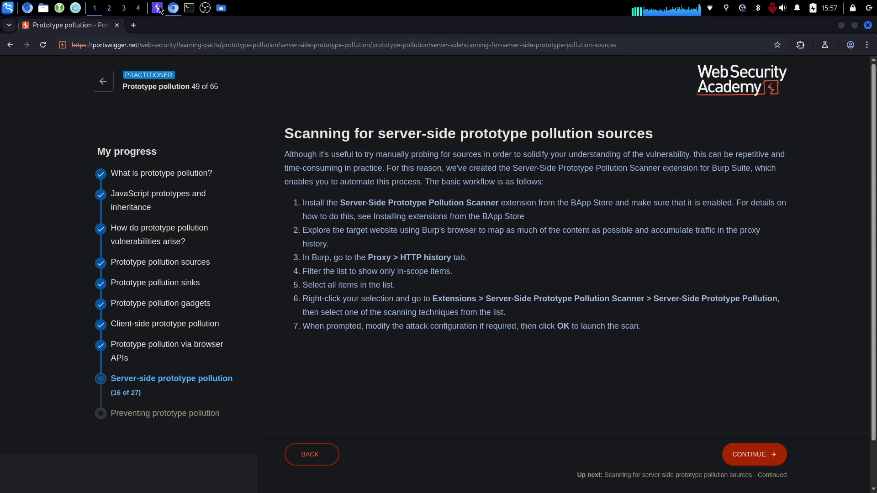
left_click(160, 8)
left_click(157, 7)
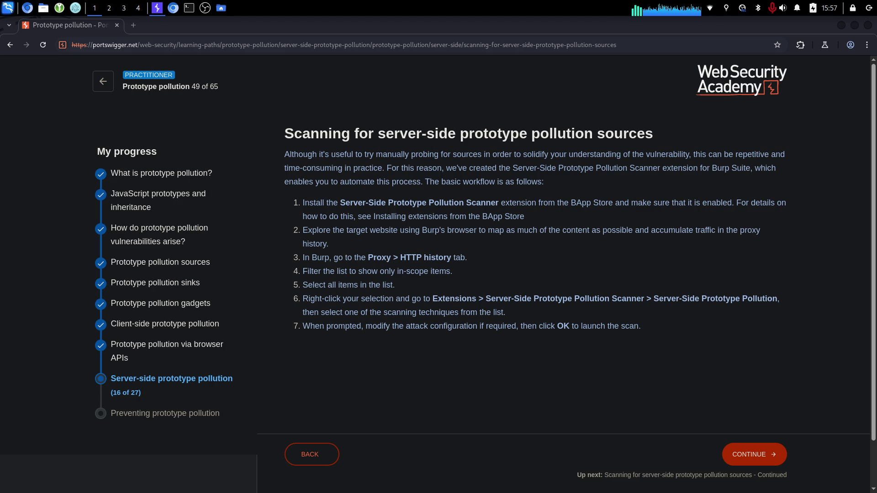
Step: Launch LibreWolf from the application launcher and bring its new blank-tab window forward
key("super")
type("libr")
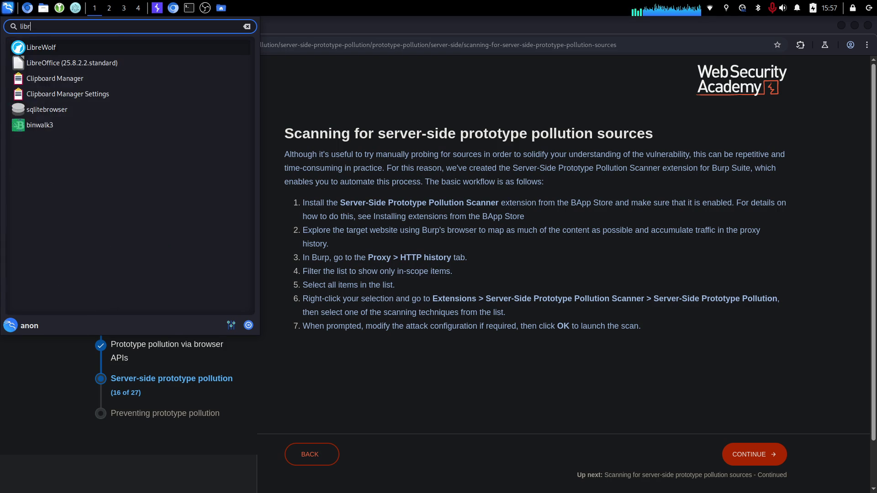
key("Escape")
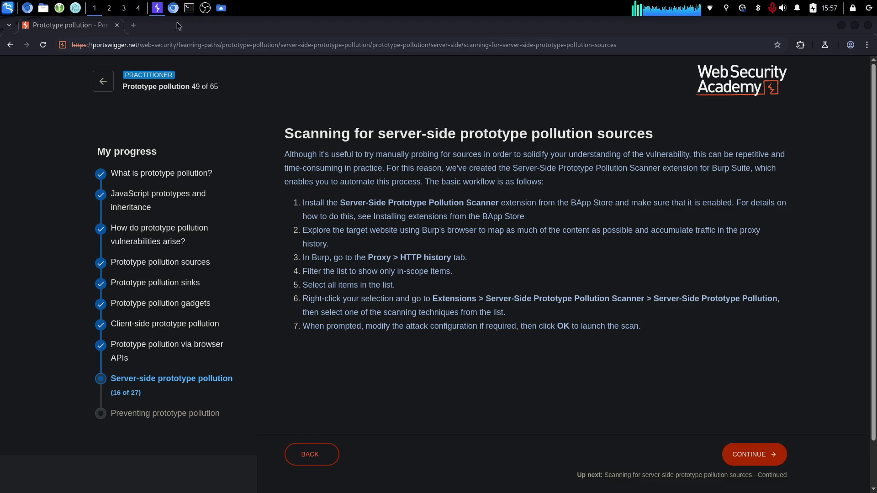
key("super+b")
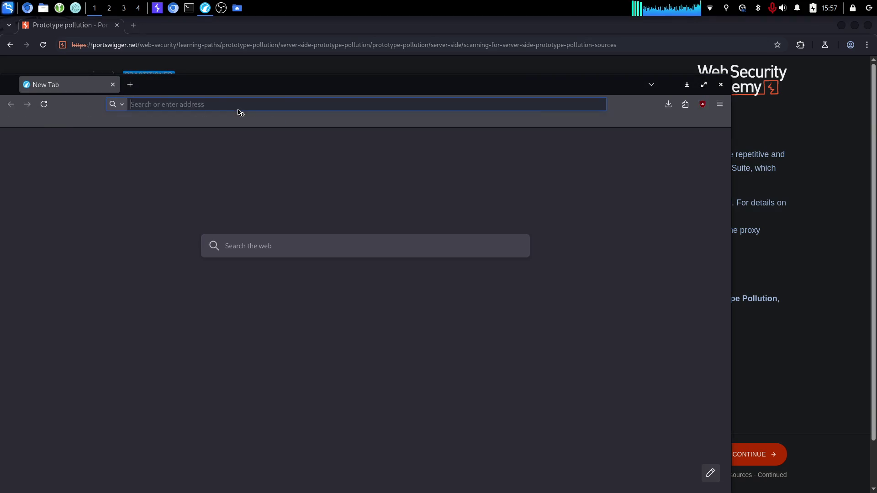
type("youtube.com/")
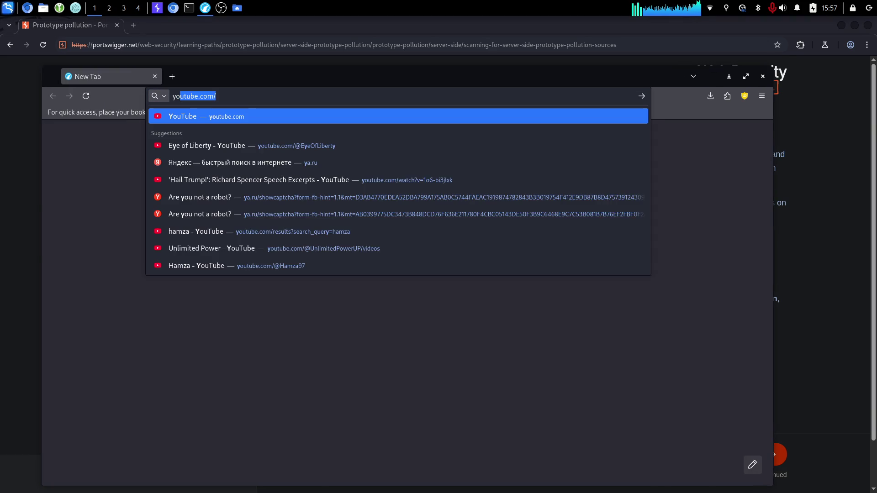
Step: Load youtube.com from the address bar suggestion, then move the window up and shrink it
key("Return")
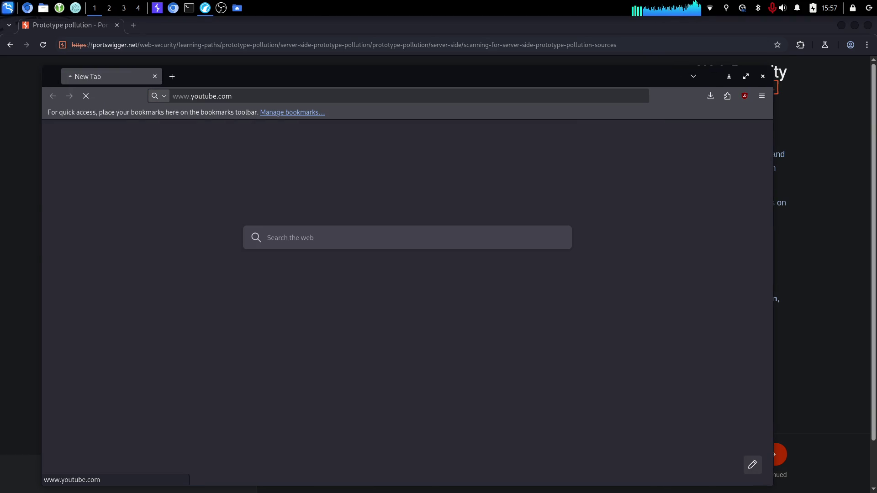
left_click_drag(284, 70, 282, 41)
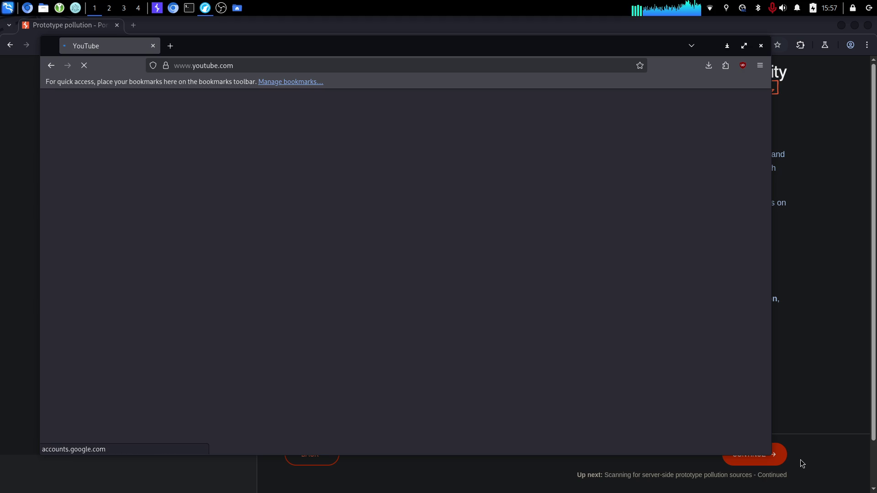
mouse_move(772, 454)
left_mouse_down()
mouse_move(693, 397)
mouse_move(698, 407)
left_mouse_up()
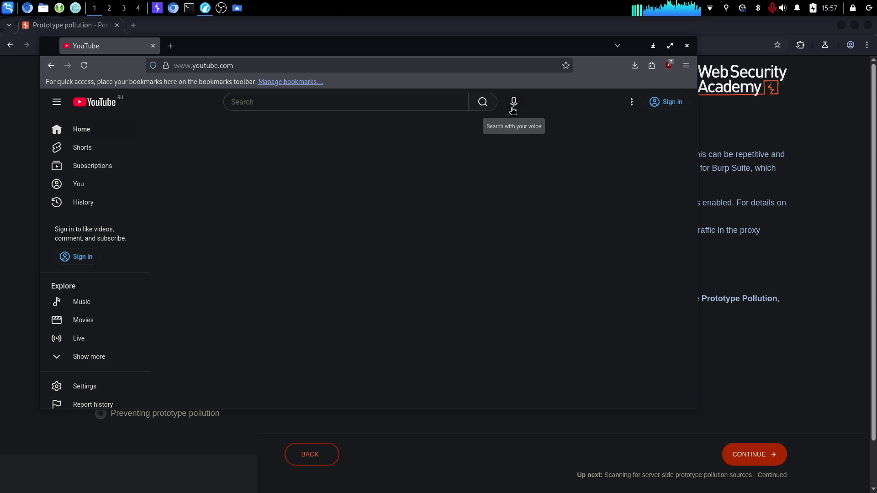
scroll(133, 333, "down", 2)
scroll(111, 320, "up", 2)
Step: Search YouTube for 'markin passion' and open the orange-banner channel from the results
left_click(287, 103)
type("markin passion")
key("Return")
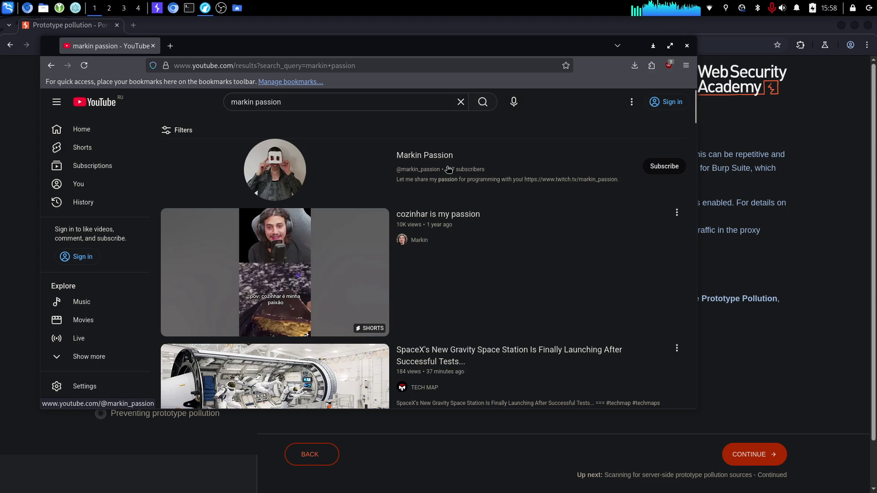
scroll(450, 171, "down", 1)
left_click(417, 189)
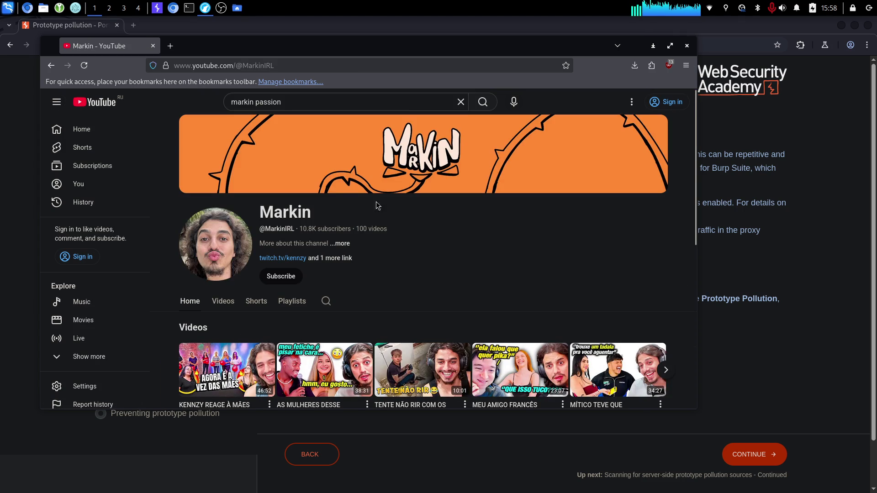
scroll(231, 239, "down", 2)
scroll(230, 239, "down", 1)
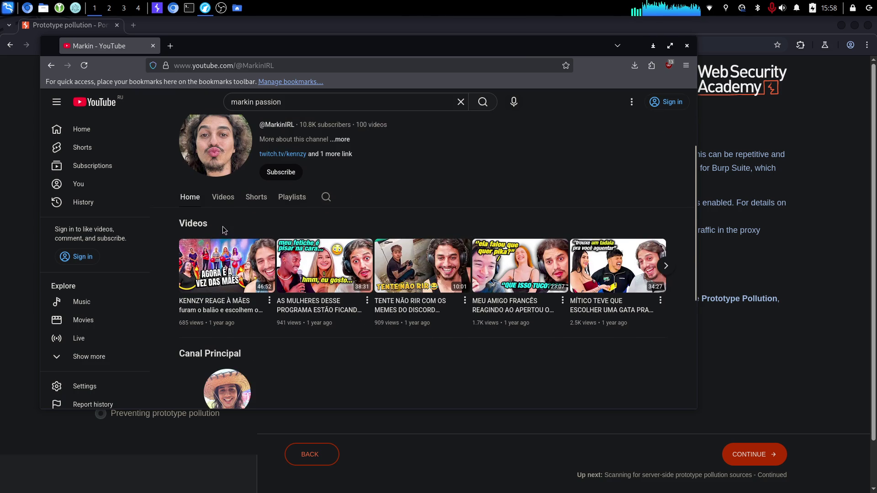
scroll(224, 229, "down", 1)
scroll(224, 229, "down", 1)
scroll(225, 230, "up", 2)
scroll(227, 230, "up", 2)
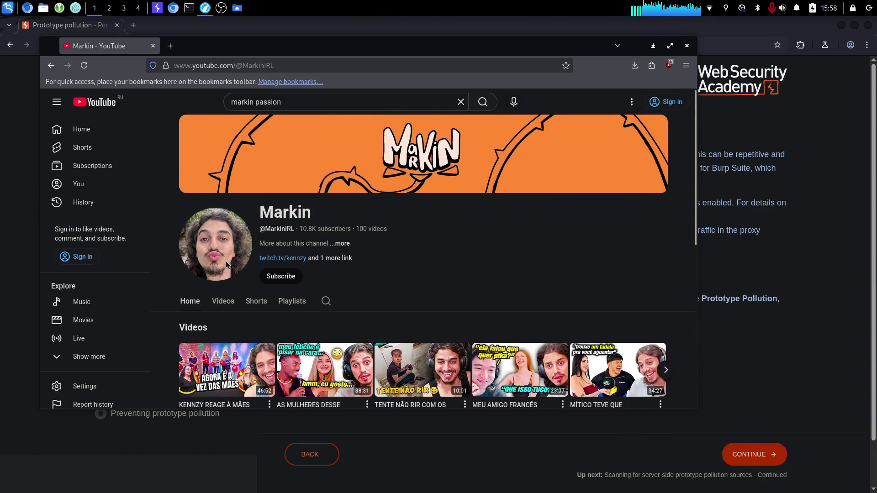
Step: View and close the channel's About details, then go back to the markin passion results
left_click(343, 246)
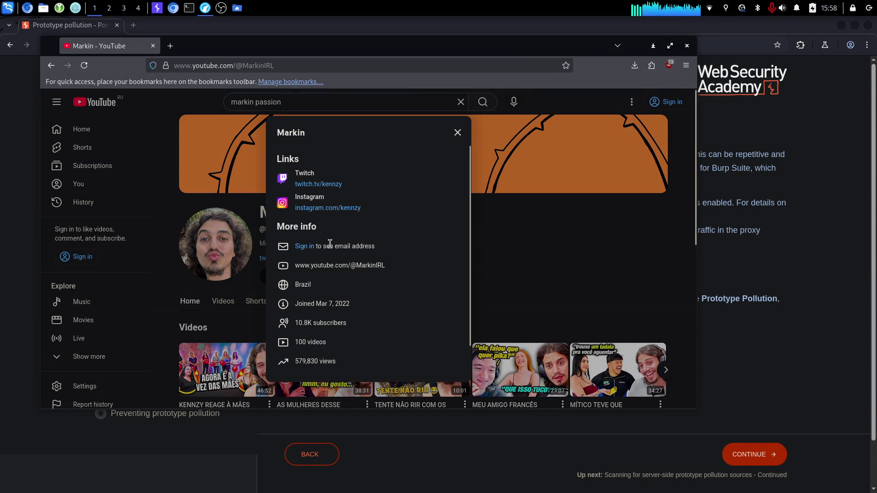
left_click(458, 132)
scroll(345, 189, "down", 5)
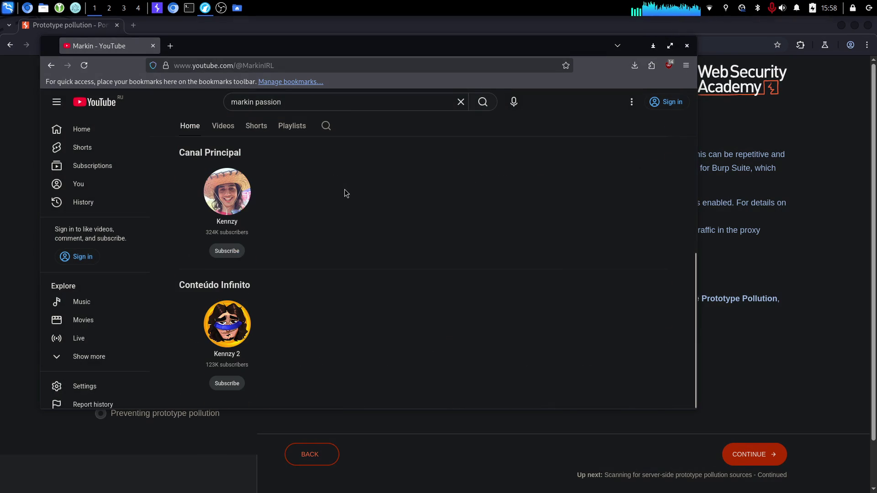
scroll(288, 231, "up", 1)
scroll(289, 230, "up", 5)
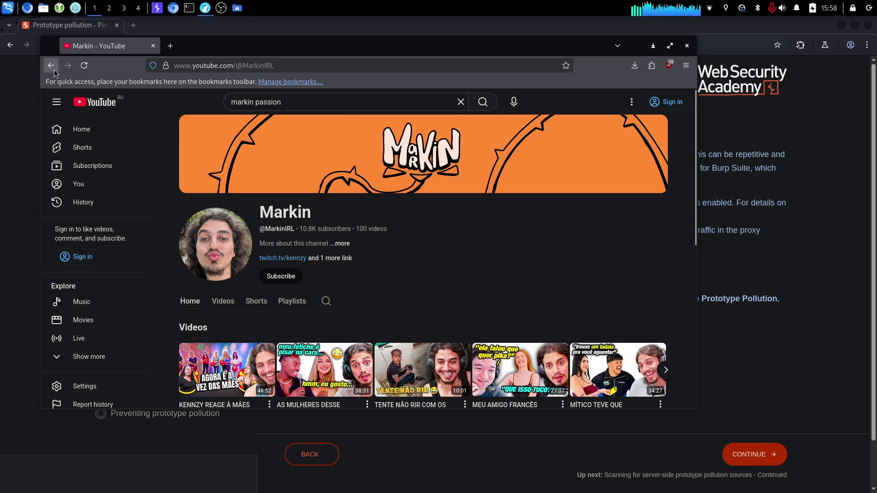
left_click(51, 64)
scroll(568, 206, "down", 4)
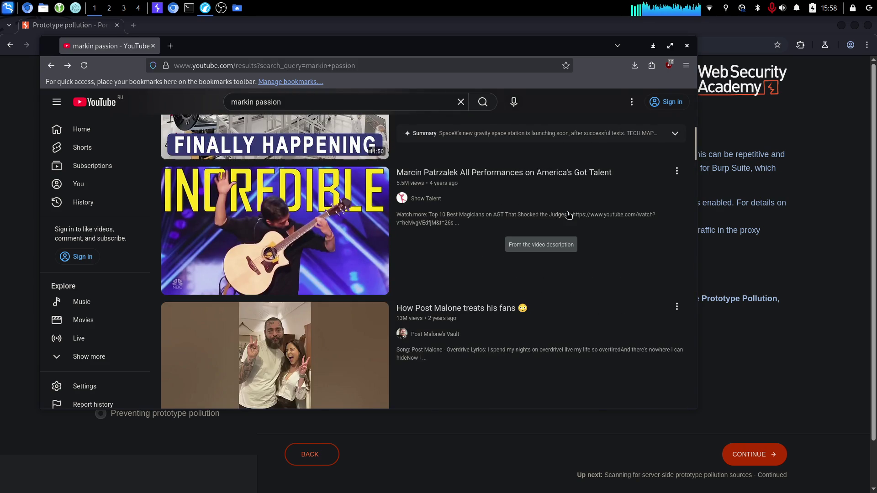
scroll(567, 216, "down", 1)
scroll(567, 216, "down", 1)
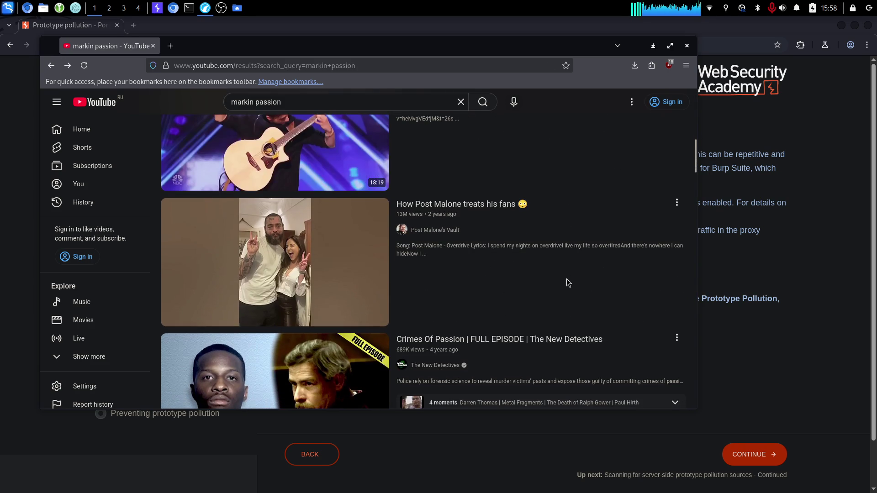
scroll(567, 279, "down", 1)
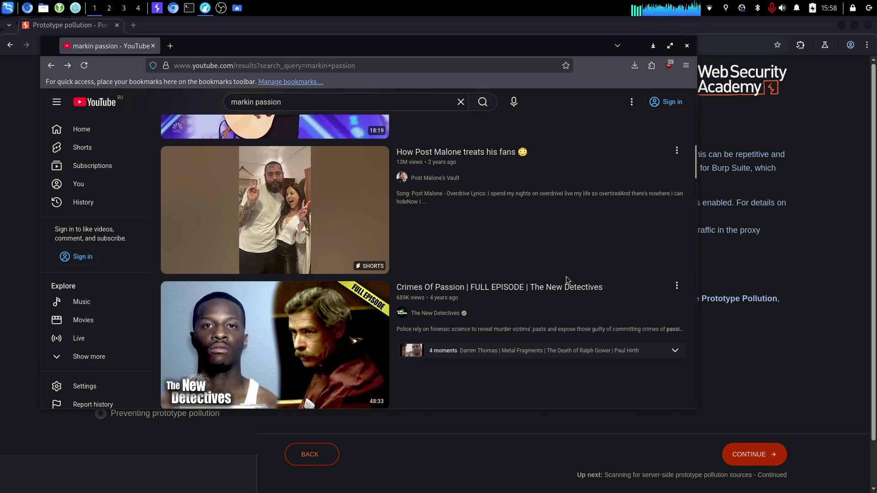
scroll(567, 279, "down", 1)
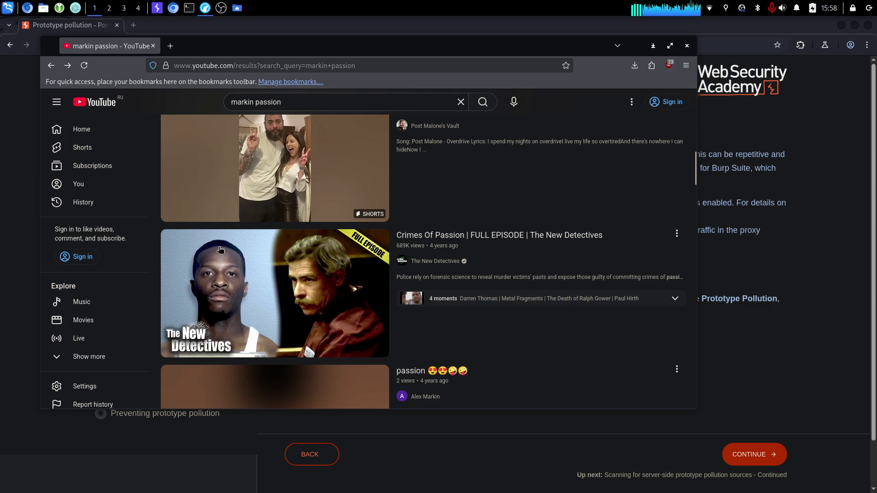
scroll(243, 262, "down", 1)
scroll(242, 262, "up", 6)
scroll(242, 263, "down", 3)
scroll(242, 263, "down", 3)
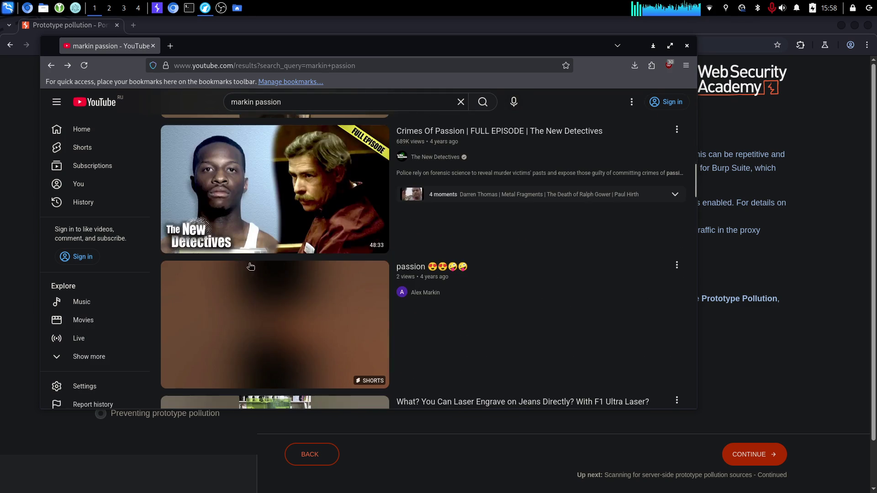
Step: Open the one-video channel and its passion Short, which shows a sign-in content warning
left_click(433, 298)
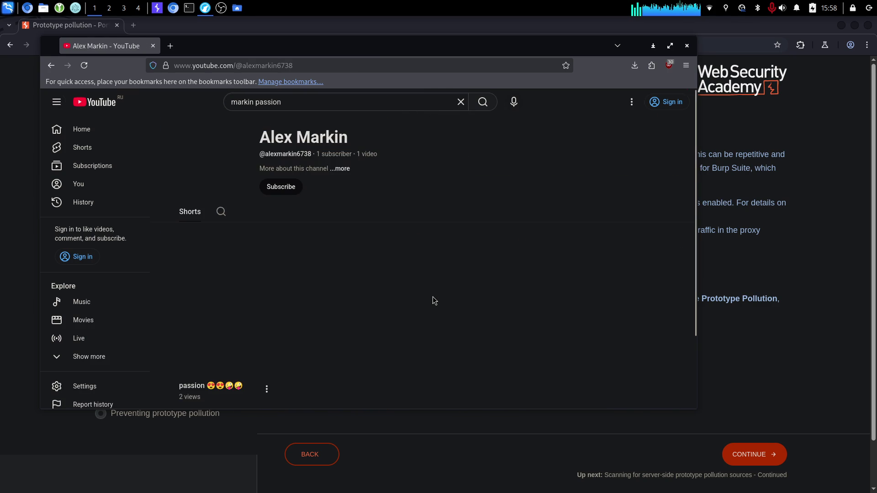
left_click(205, 268)
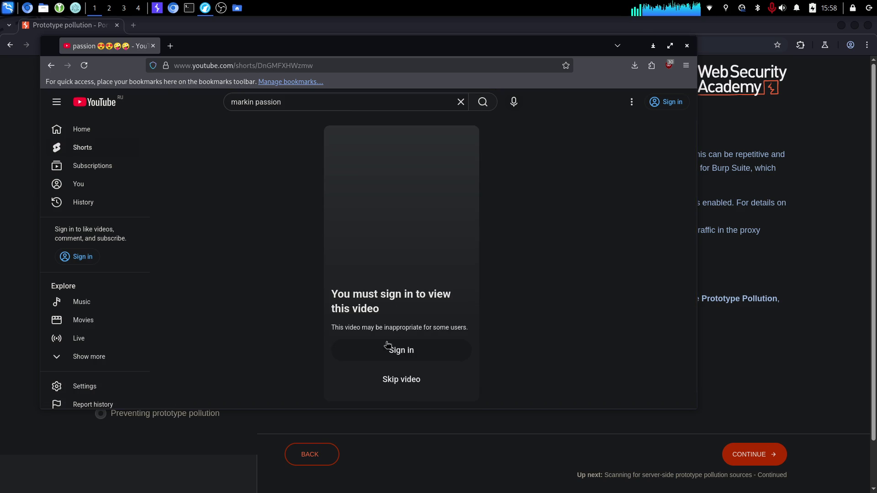
triple_click(358, 328)
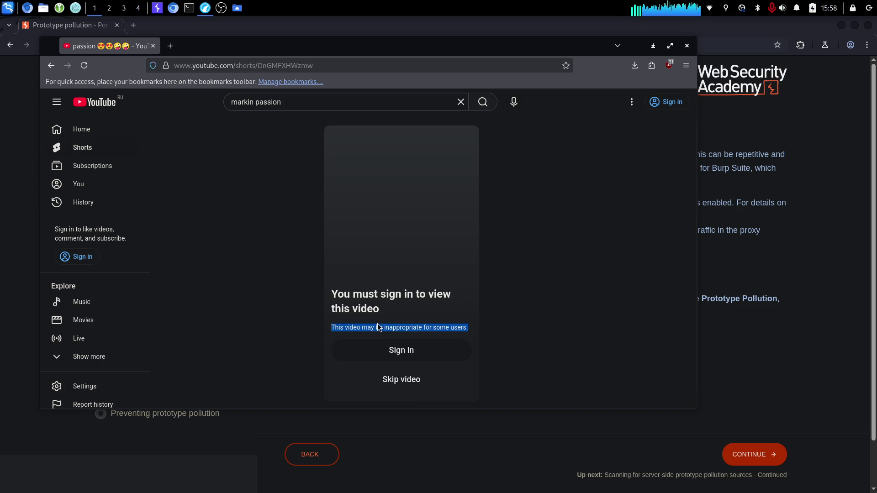
left_click(436, 317)
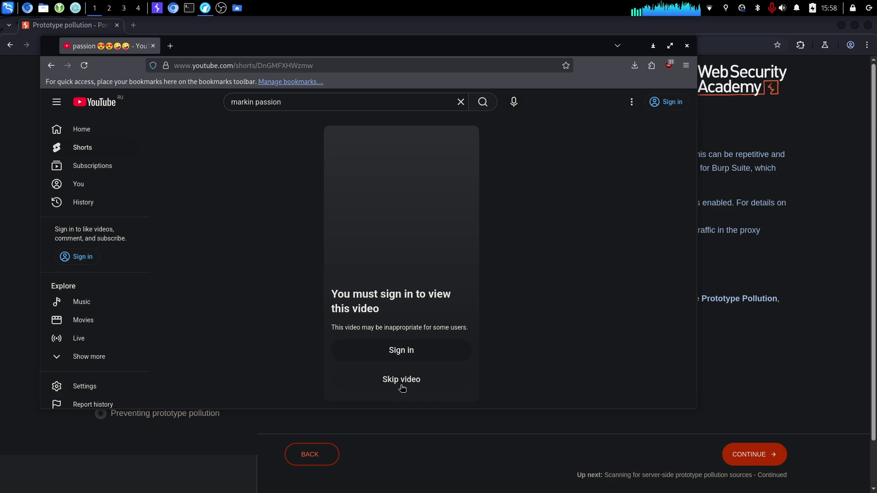
Step: Go back through the channel page to the markin passion search results
left_click(50, 65)
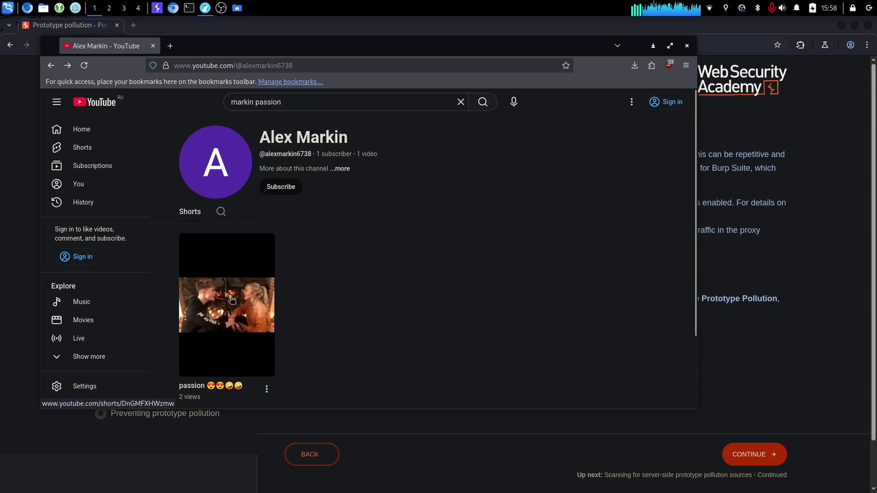
left_click(46, 67)
Step: Open the Markin Passion programming channel and play 'Turning Python Into Real Software'
left_click(443, 157)
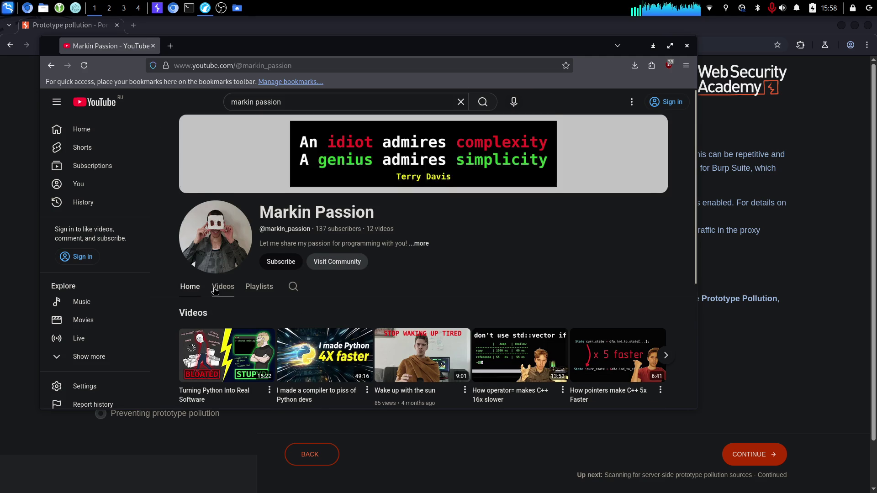
scroll(202, 315, "down", 1)
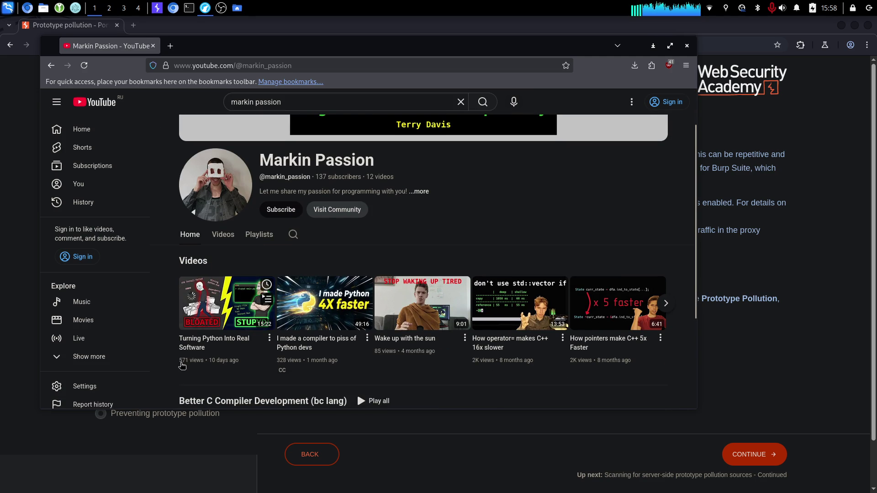
left_click(191, 348)
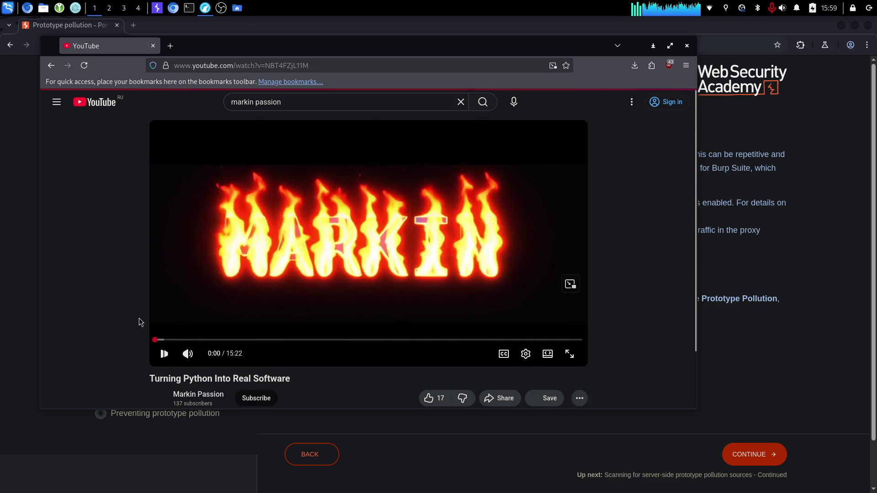
scroll(134, 313, "down", 3)
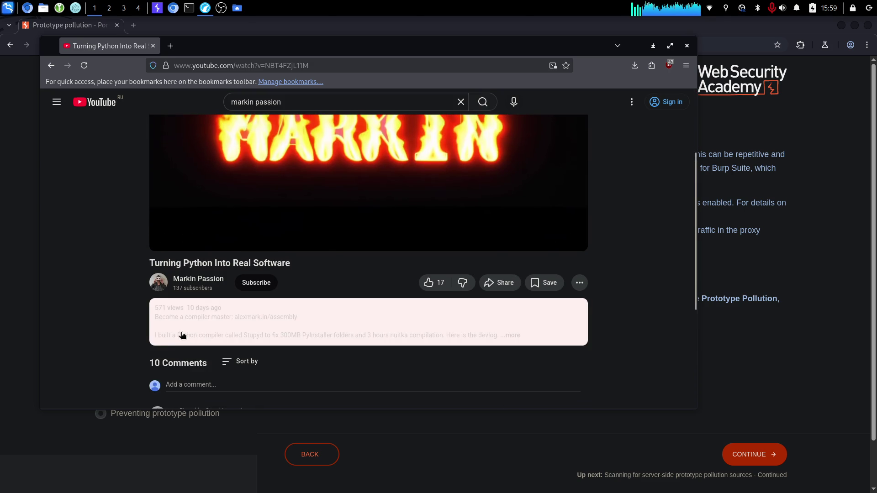
scroll(205, 344, "down", 3)
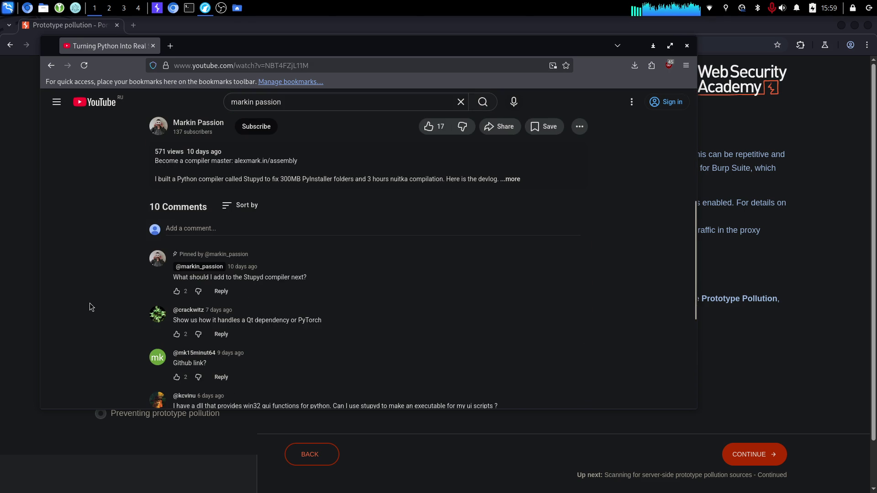
scroll(90, 303, "down", 1)
scroll(90, 306, "up", 3)
scroll(90, 306, "up", 2)
scroll(195, 369, "down", 1)
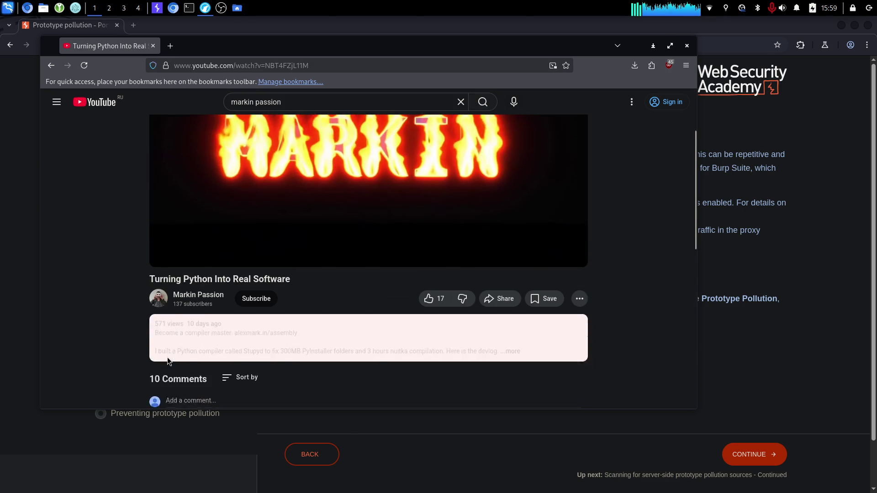
Step: Expand the full video description and skim the Github link? comment below it
left_click(155, 330)
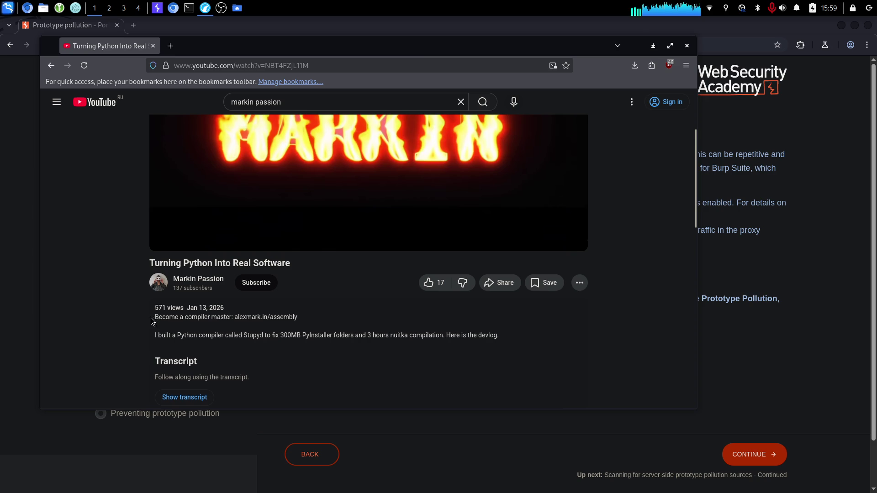
scroll(276, 270, "down", 4)
scroll(396, 348, "down", 2)
scroll(392, 347, "down", 2)
scroll(384, 341, "down", 1)
triple_click(177, 209)
triple_click(319, 252)
left_click(341, 267)
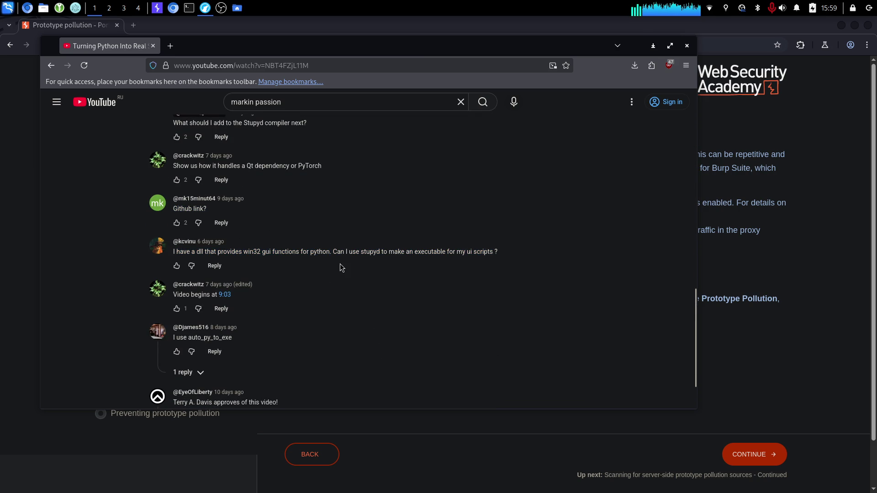
scroll(322, 296, "down", 1)
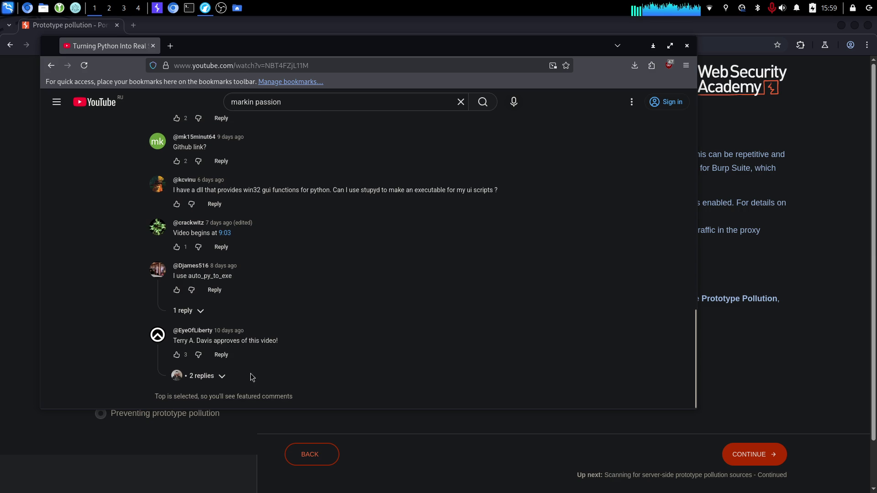
Step: Show the two replies under the Terry A. Davis comment and read the 'no video yet' reply
left_click(231, 381)
scroll(330, 307, "down", 2)
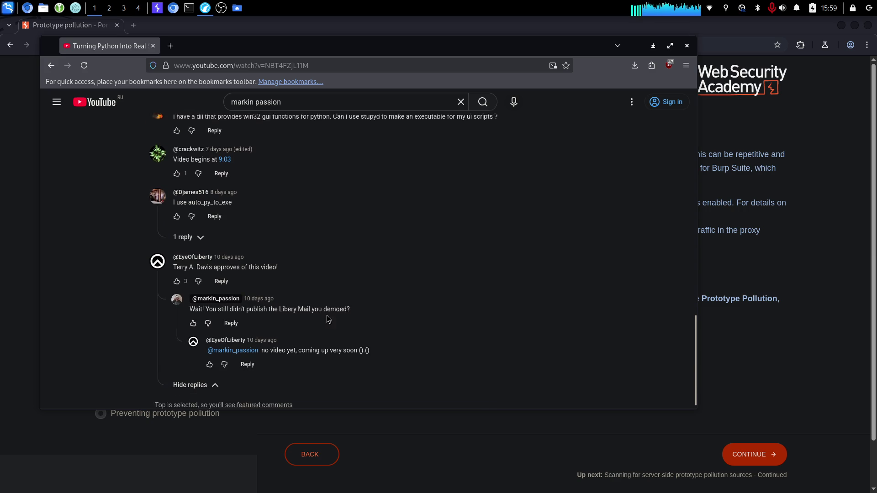
triple_click(329, 300)
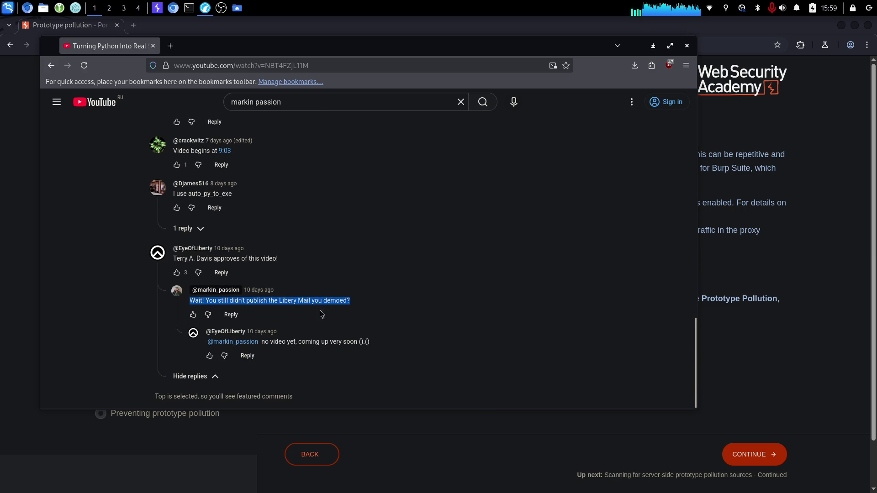
triple_click(304, 342)
left_click(314, 344)
left_click_drag(351, 341, 250, 334)
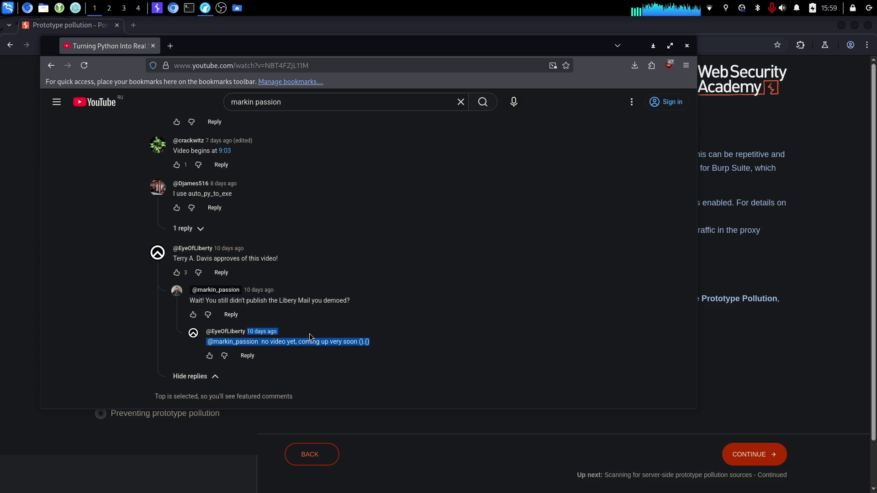
left_click(332, 344)
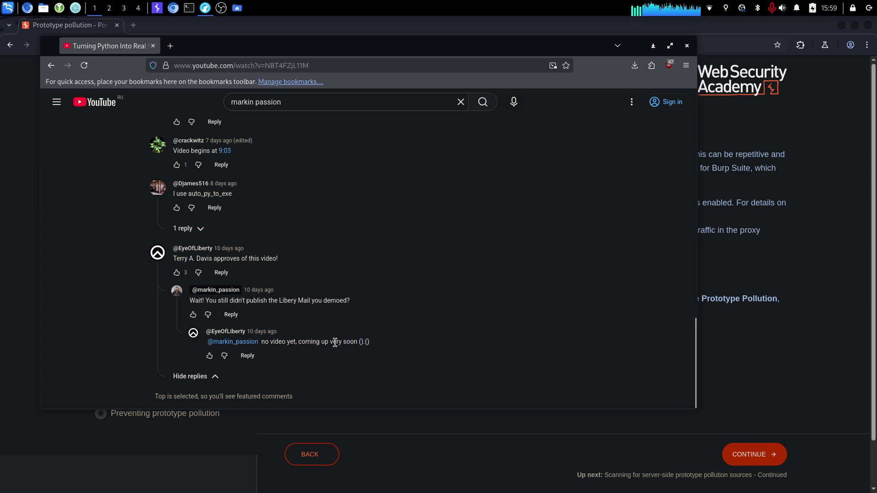
scroll(402, 318, "up", 5)
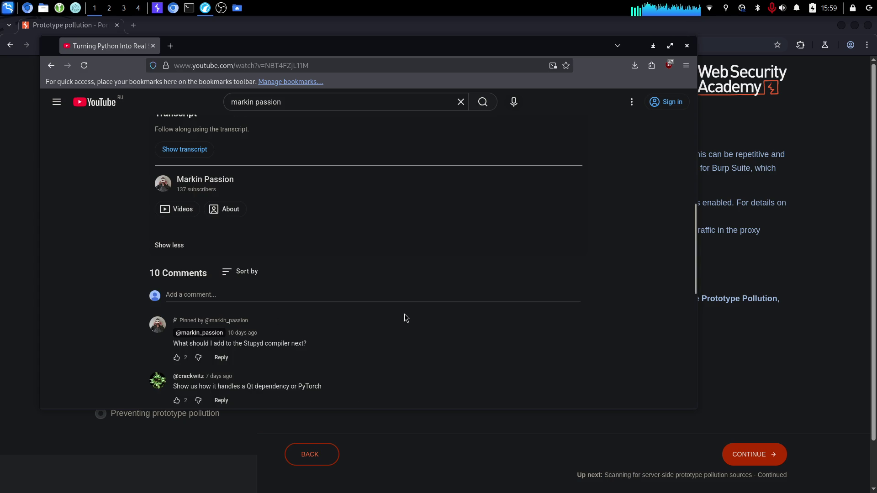
scroll(397, 328, "down", 2)
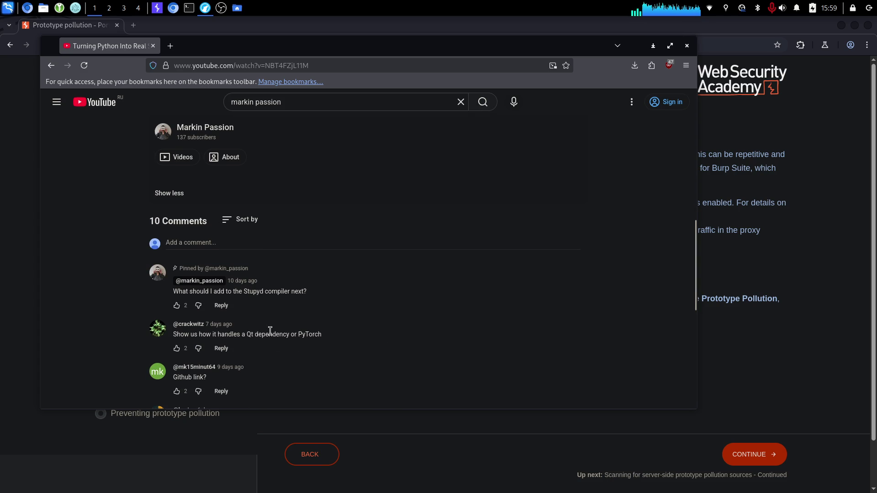
Step: Read the Qt dependency or PyTorch comment, highlighting the words Qt dependency
triple_click(174, 336)
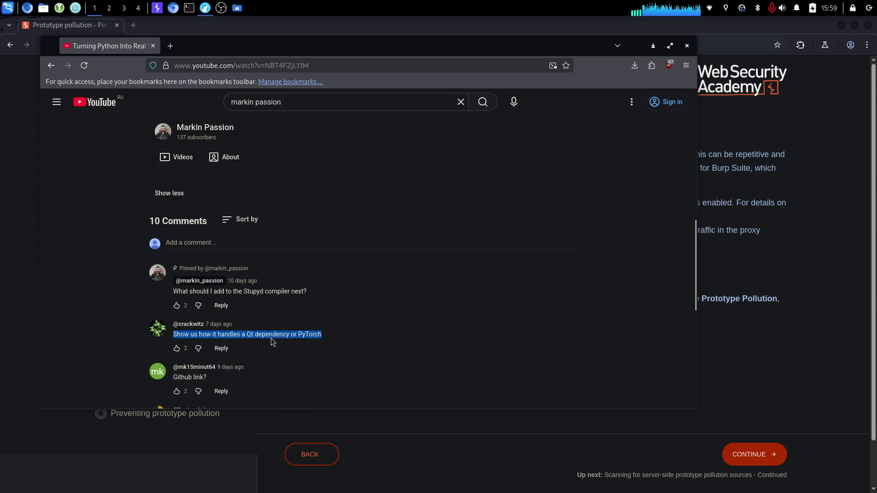
left_click_drag(246, 336, 287, 336)
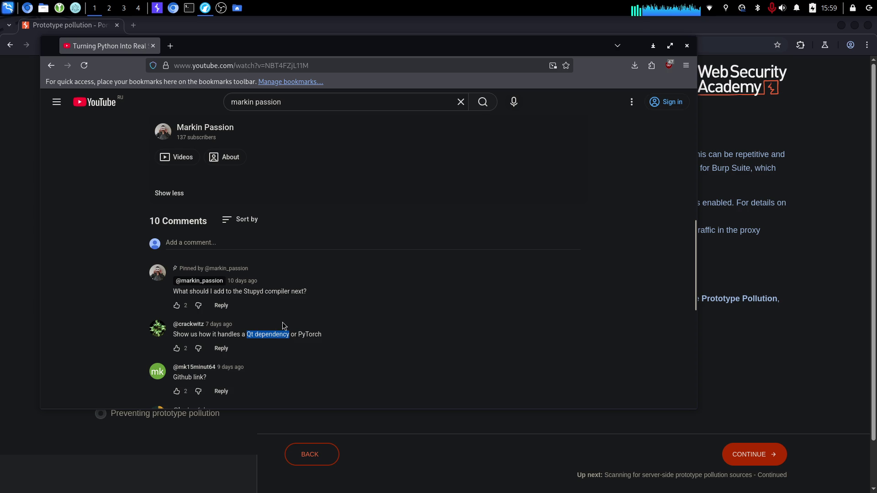
left_click(278, 330)
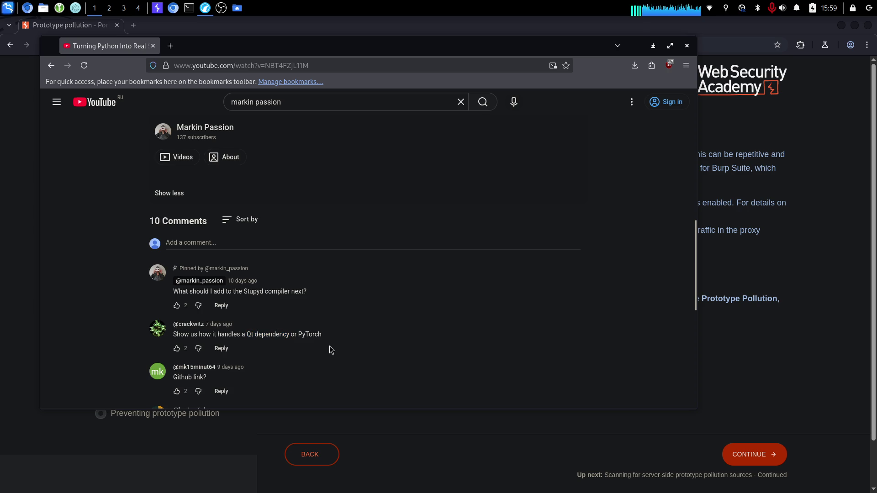
scroll(310, 355, "down", 3)
scroll(311, 355, "down", 1)
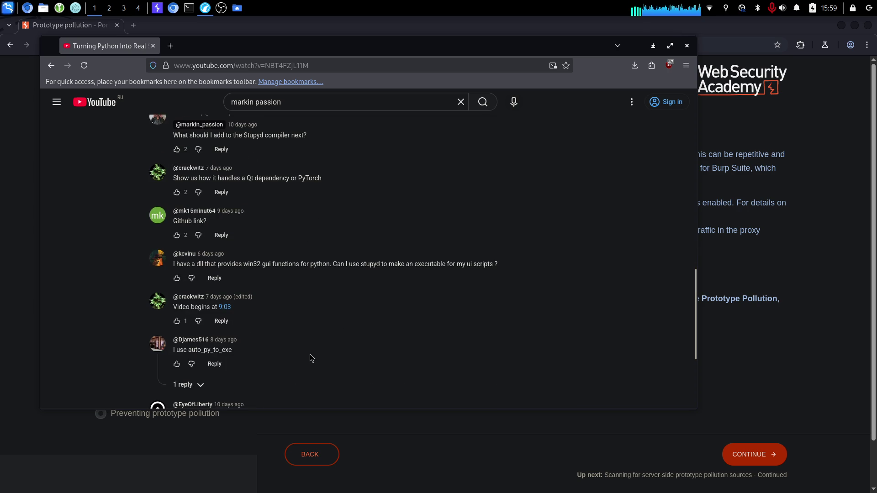
scroll(254, 369, "up", 1)
scroll(133, 281, "down", 4)
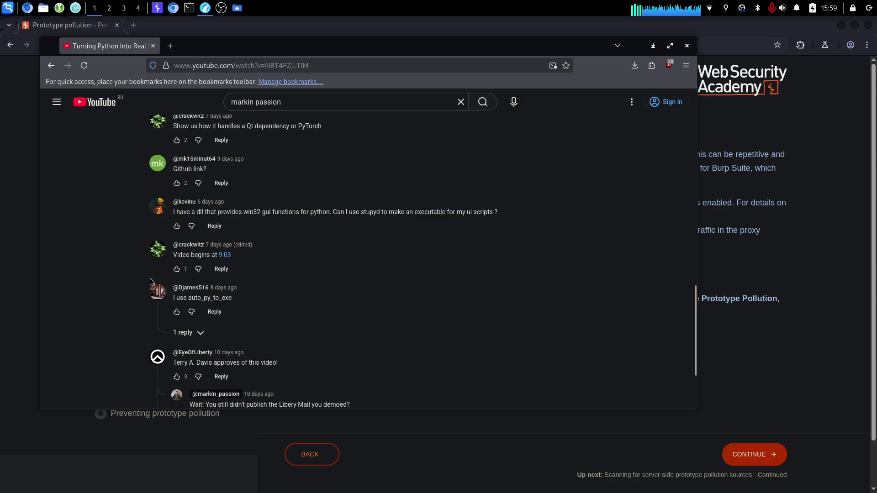
scroll(268, 309, "up", 1)
scroll(319, 363, "up", 10)
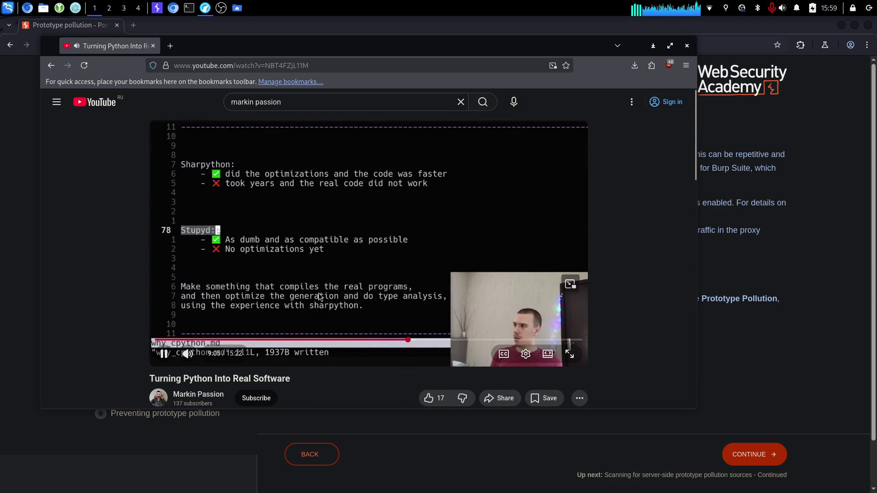
Step: Seek the video ahead to about 11:38 and show the reply under the auto_py_to_exe comment
left_click(425, 342)
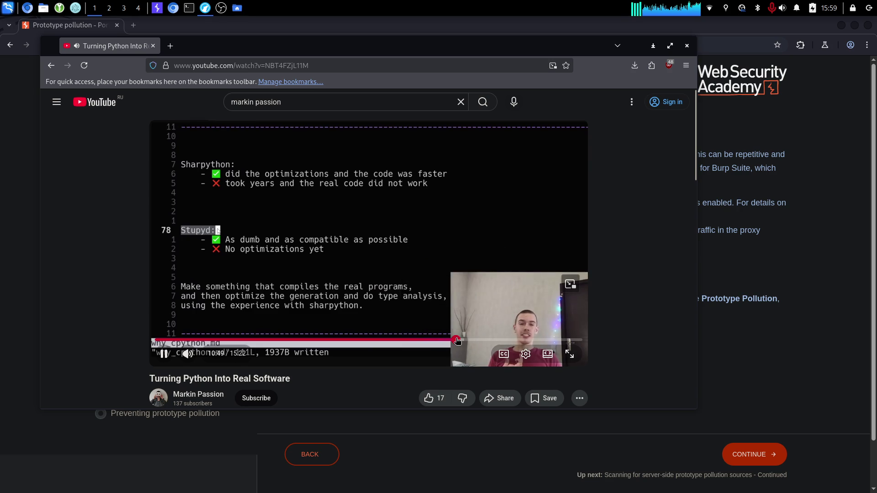
left_click(479, 341)
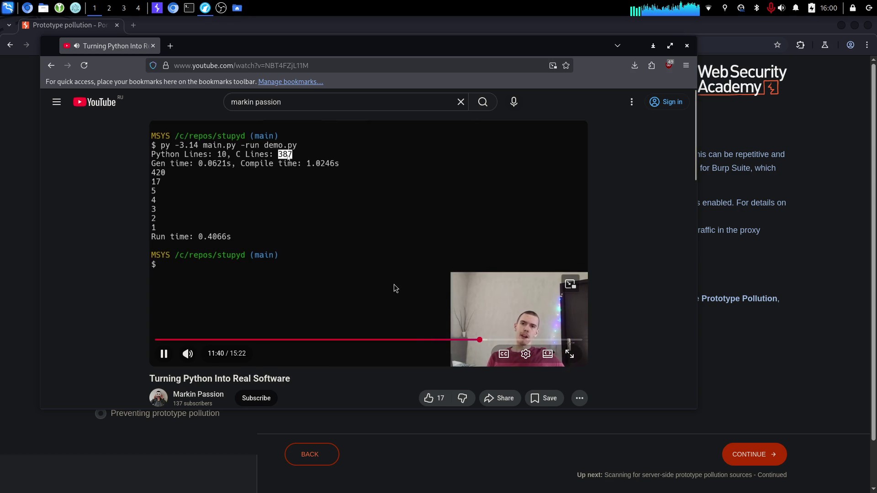
scroll(369, 320, "down", 10)
scroll(364, 319, "down", 5)
scroll(288, 366, "down", 1)
scroll(323, 347, "up", 1)
left_click(200, 333)
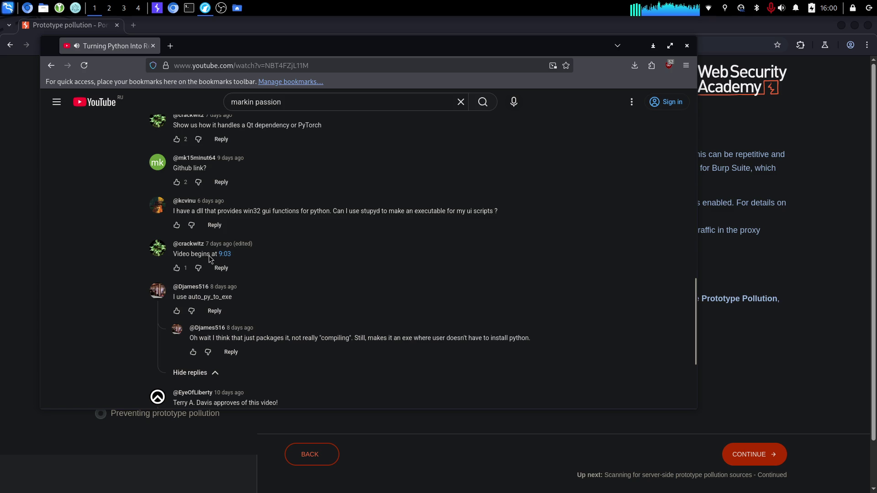
left_click_drag(191, 297, 250, 298)
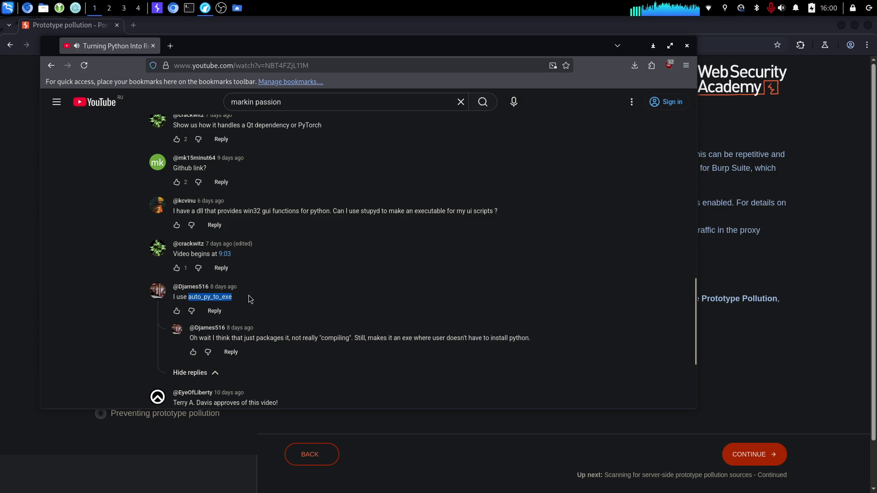
double_click(312, 340)
left_click(313, 339)
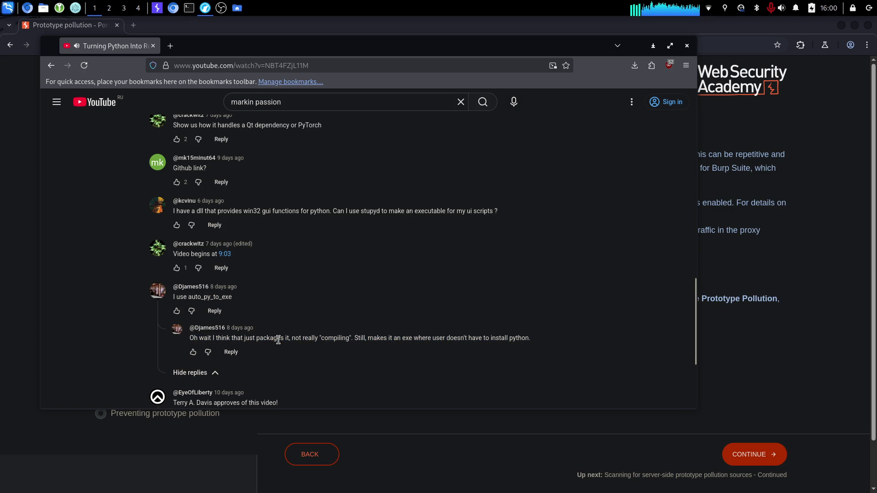
left_click_drag(256, 339, 499, 337)
left_click(336, 340)
scroll(329, 326, "up", 2)
scroll(329, 325, "up", 1)
Step: Hide the floating YouTube window, read the lesson's 16 of 27 progress, and drag Burp Suite over the page
key("alt+Tab")
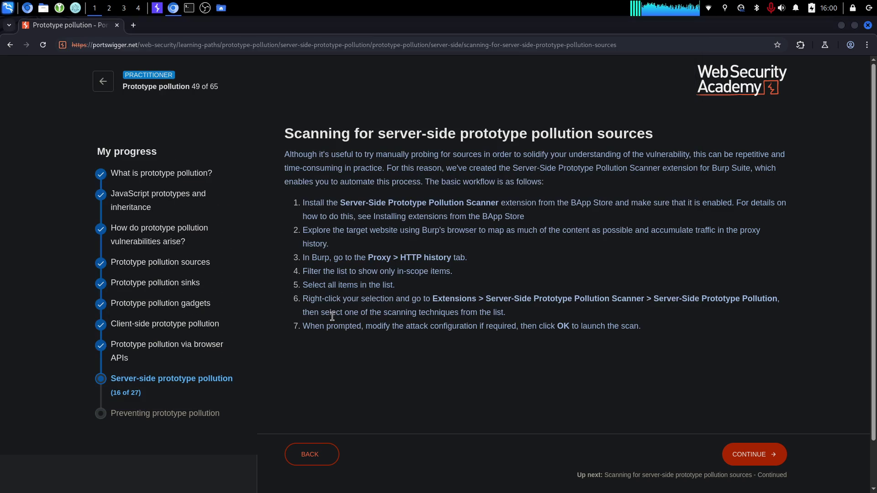
scroll(243, 259, "down", 1)
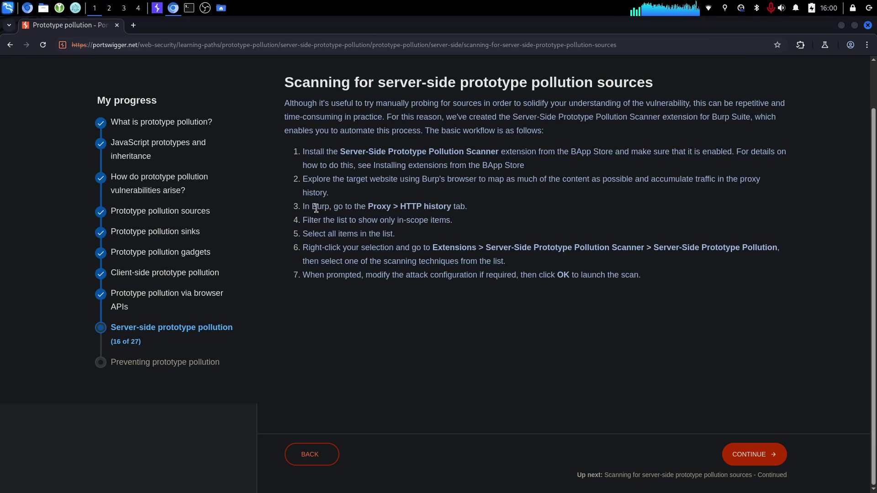
scroll(315, 199, "up", 1)
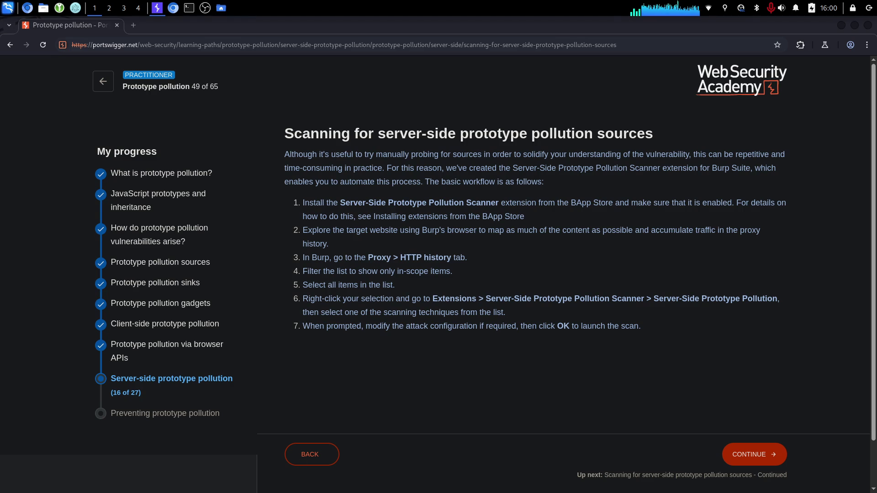
mouse_move(144, 396)
left_mouse_down()
mouse_move(107, 392)
mouse_move(128, 233)
mouse_move(152, 407)
mouse_move(161, 394)
left_mouse_up()
left_click(160, 395)
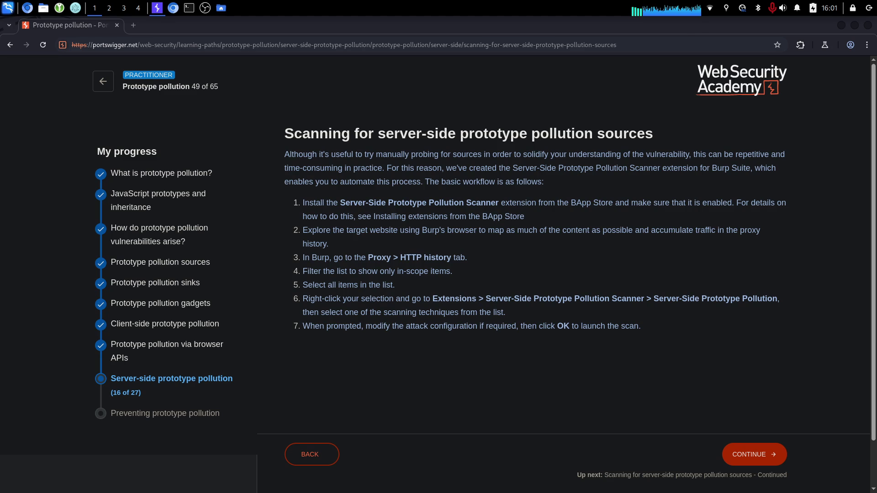
mouse_move(463, 333)
left_mouse_down()
mouse_move(539, 354)
mouse_move(535, 51)
left_mouse_up()
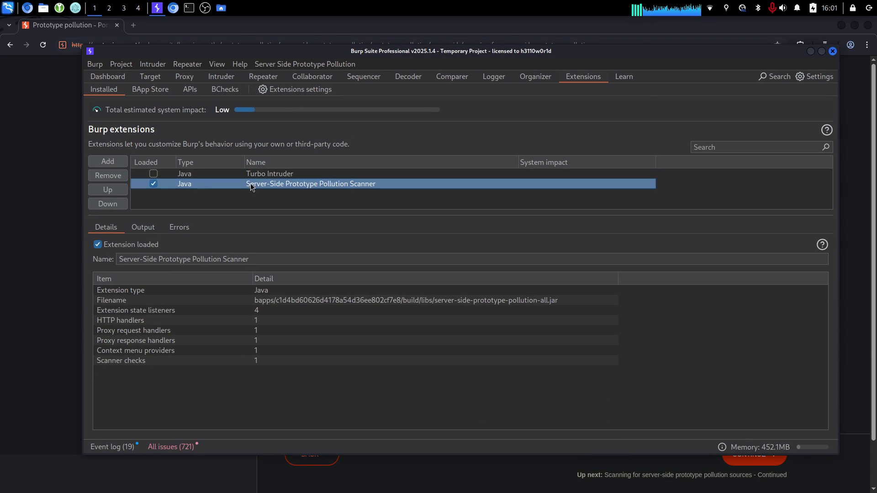
Step: Check the scanner extension's output and details, start unloading it, then cancel to keep it loaded
left_click(145, 228)
left_click(117, 230)
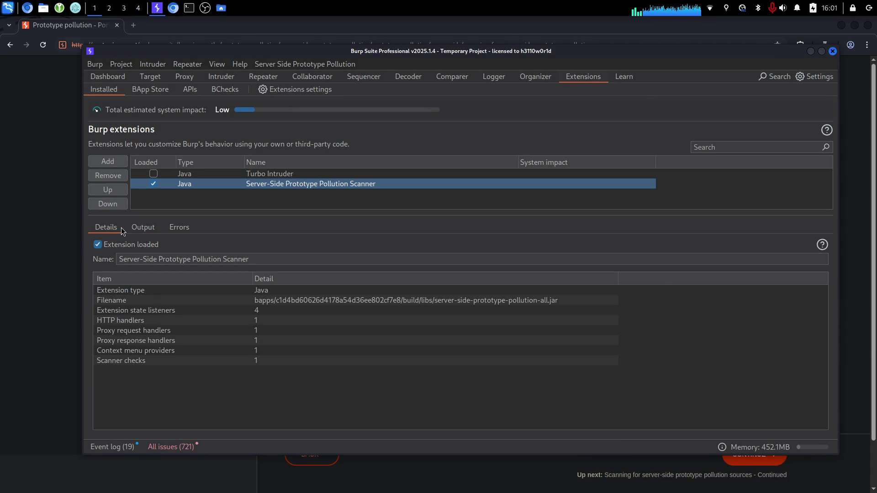
left_click(233, 301)
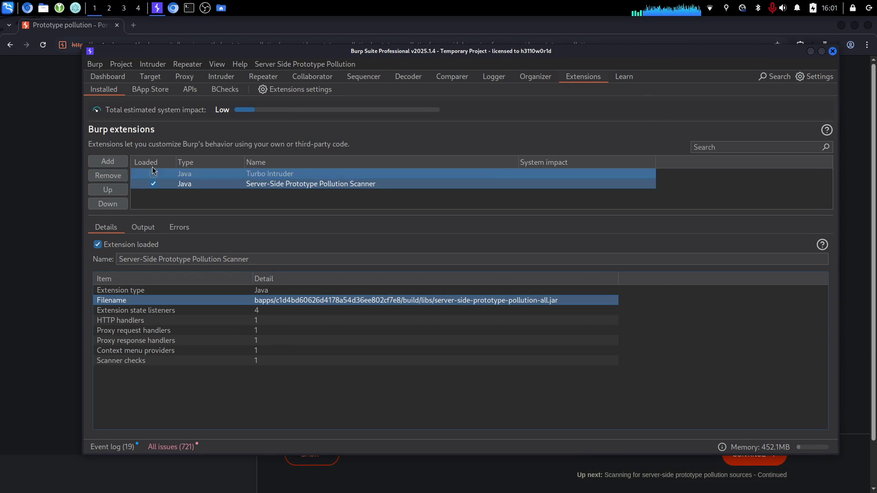
left_click(154, 183)
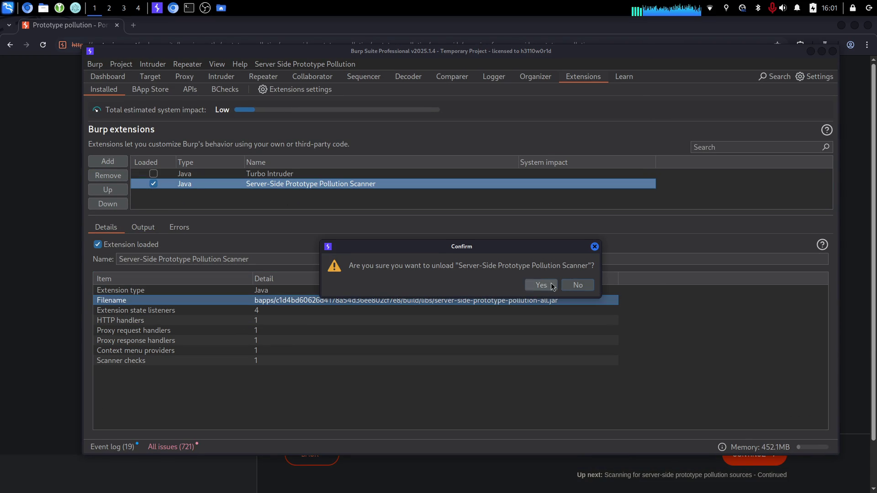
left_click(576, 287)
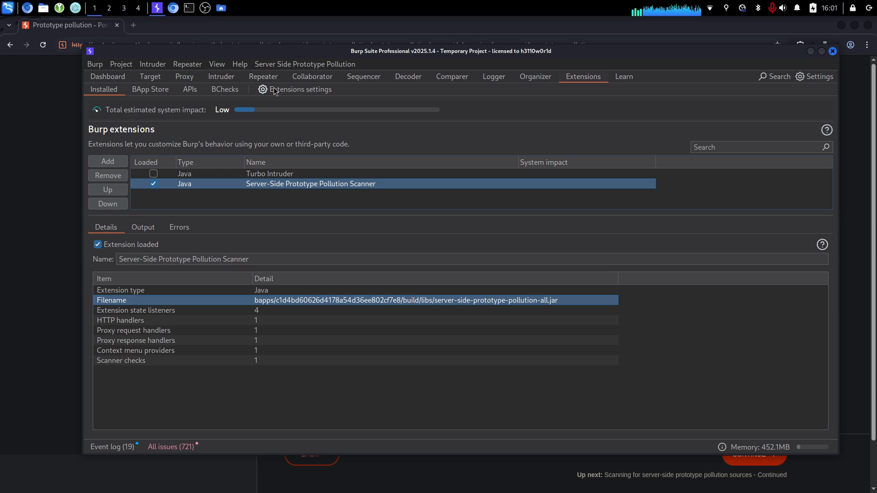
Step: Glance at Extensions settings and HTTP history, then bring up the BChecks custom scan checks page
left_click(273, 90)
key("Escape")
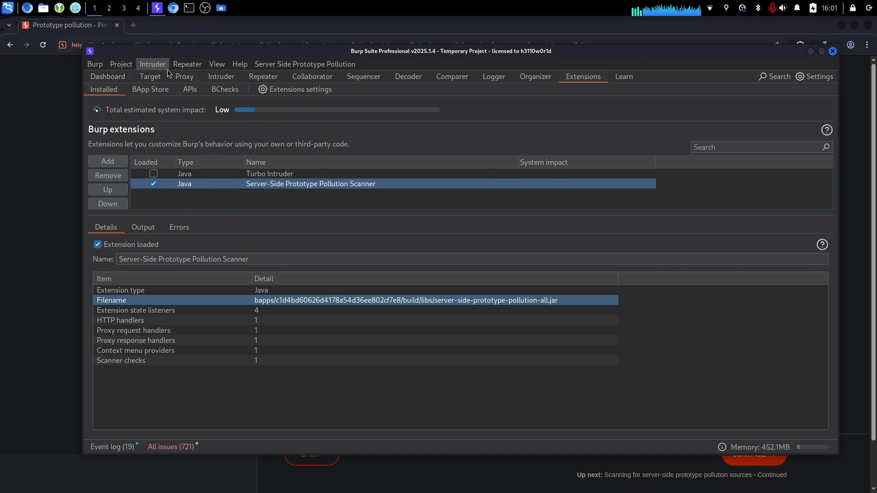
left_click(184, 76)
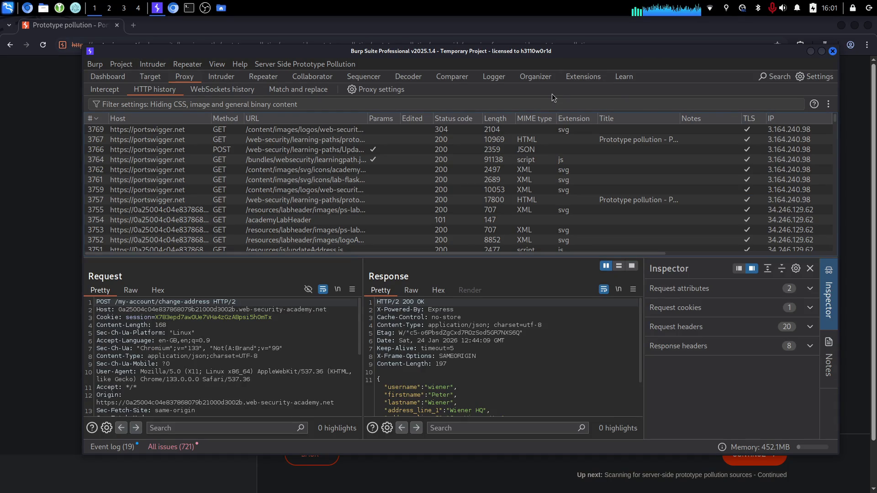
left_click(584, 76)
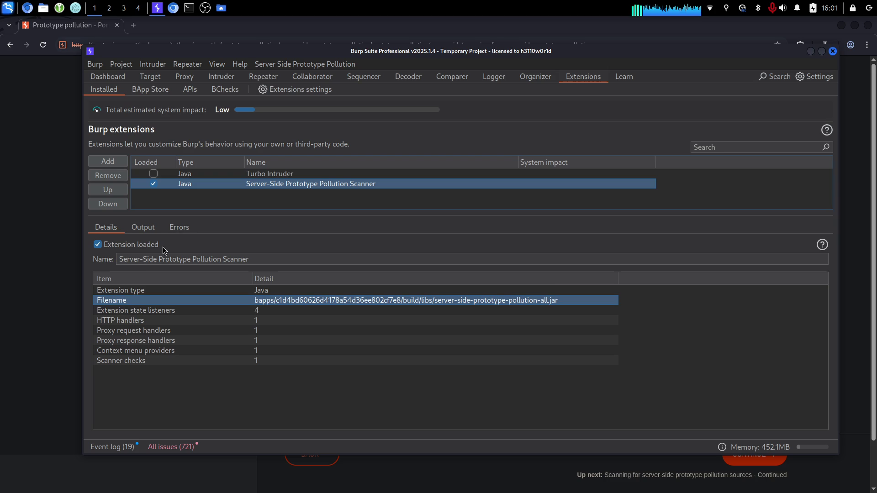
left_click(189, 362)
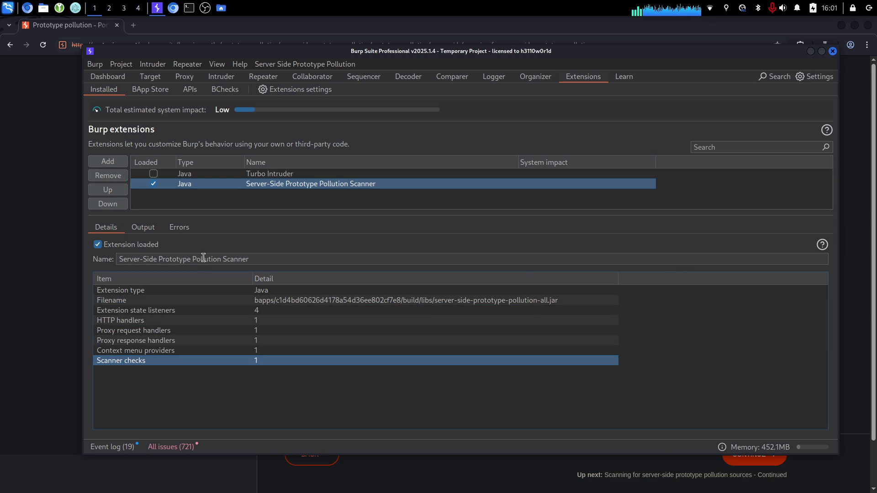
left_click(226, 90)
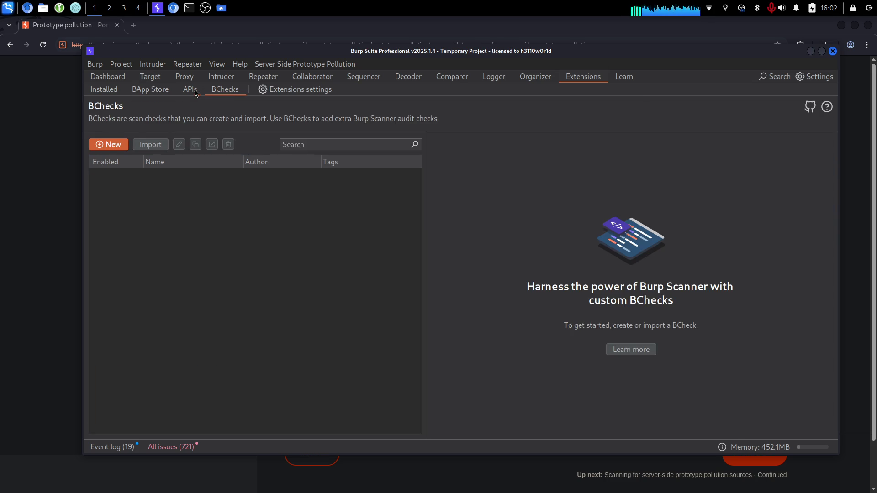
Step: Review the APIs tab and the scanner's BApp Store listing, then return to the lesson and read workflow steps 3 to 5
left_click(197, 90)
left_click(153, 89)
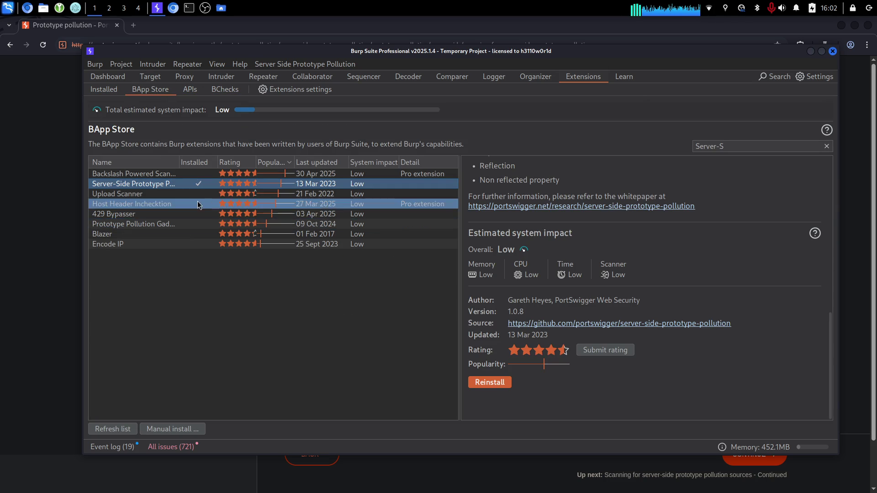
scroll(506, 226, "up", 5)
scroll(506, 226, "up", 3)
scroll(507, 226, "down", 5)
scroll(506, 226, "down", 3)
scroll(506, 227, "up", 5)
scroll(500, 226, "up", 3)
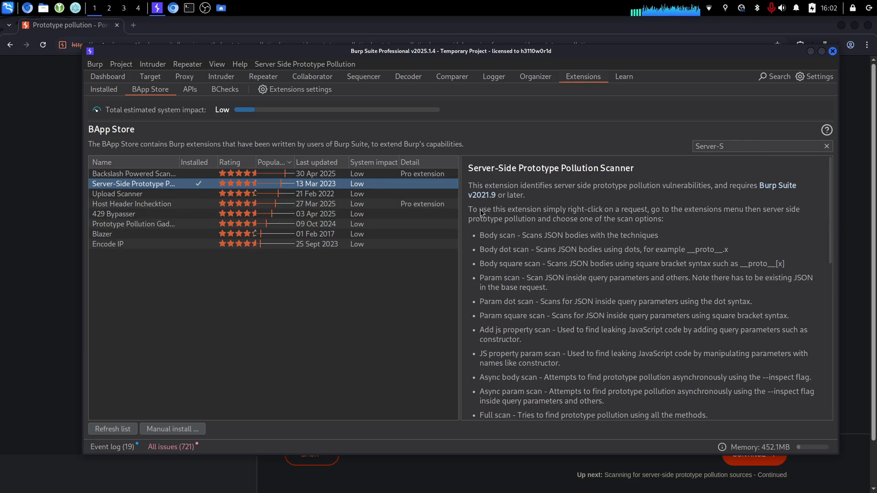
left_click(78, 90)
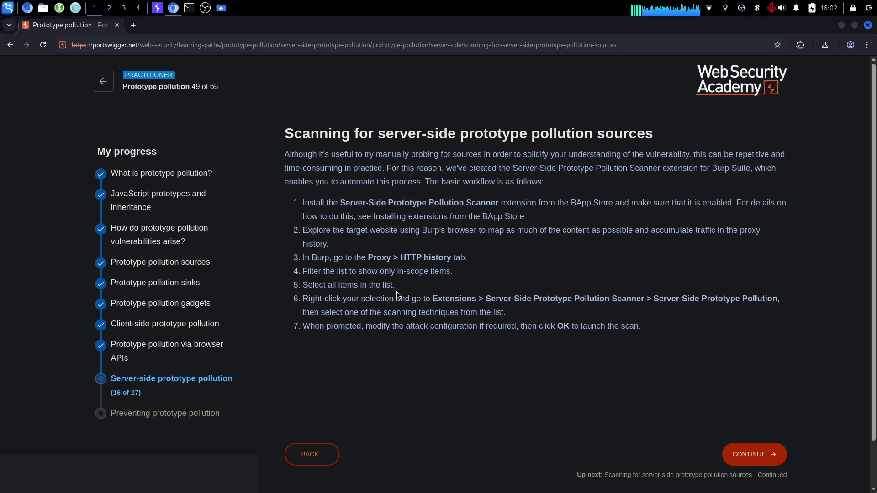
left_click_drag(396, 291, 390, 258)
left_click(390, 254)
Step: Read the scanning workflow steps 3 through 7 and continue to the next scanning lesson page
left_click_drag(354, 248, 361, 230)
left_click(361, 226)
scroll(386, 202, "down", 2)
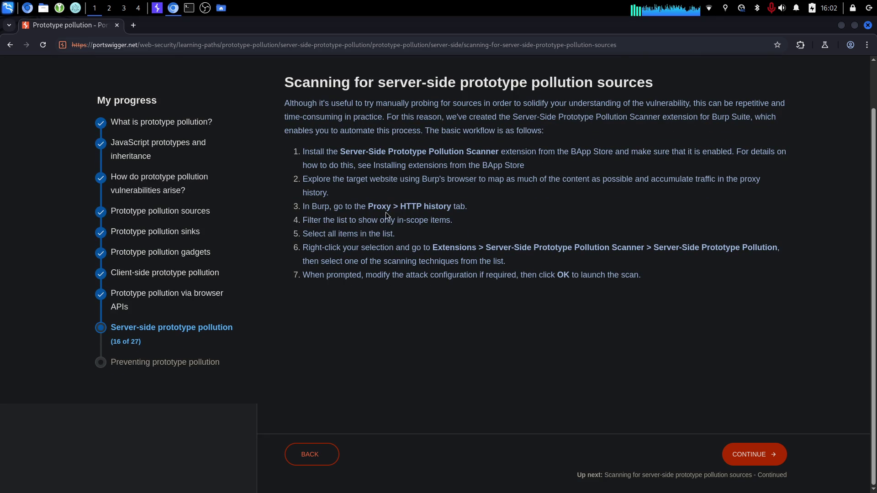
mouse_move(381, 197)
left_mouse_down()
mouse_move(388, 233)
mouse_move(466, 264)
mouse_move(699, 277)
left_mouse_up()
left_click(699, 277)
scroll(590, 314, "up", 1)
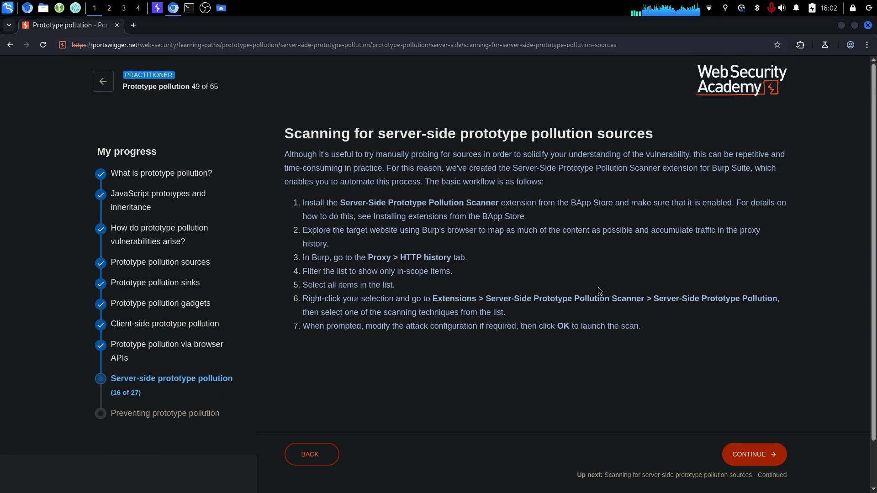
left_click(750, 454)
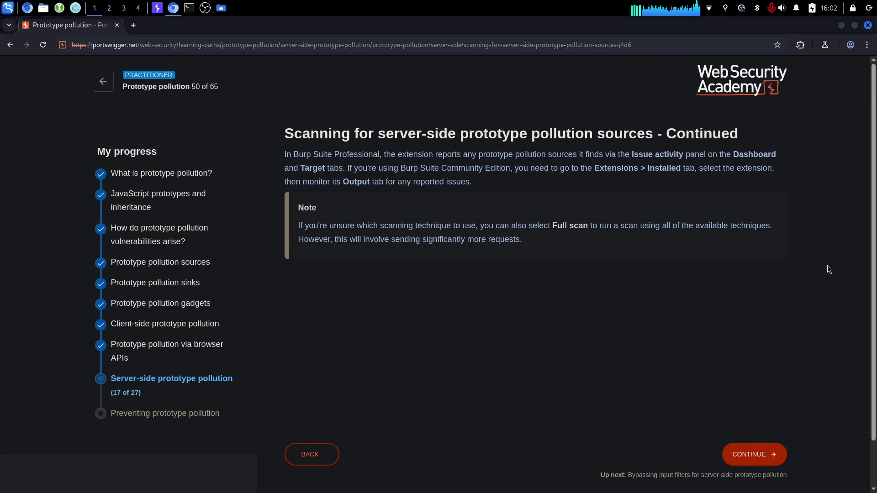
Step: Read the lines about reported prototype pollution issues on the continued lesson
left_click_drag(510, 172, 284, 152)
left_click(507, 137)
left_click_drag(503, 152, 506, 182)
left_click(506, 182)
Step: Advance to the Bypassing input filters lesson, going back once, then switch to Burp Suite
left_click(751, 450)
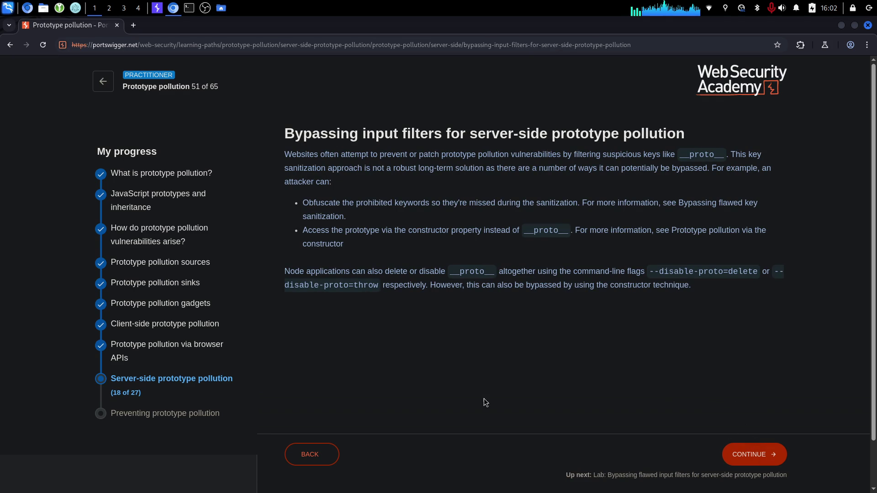
left_click(299, 454)
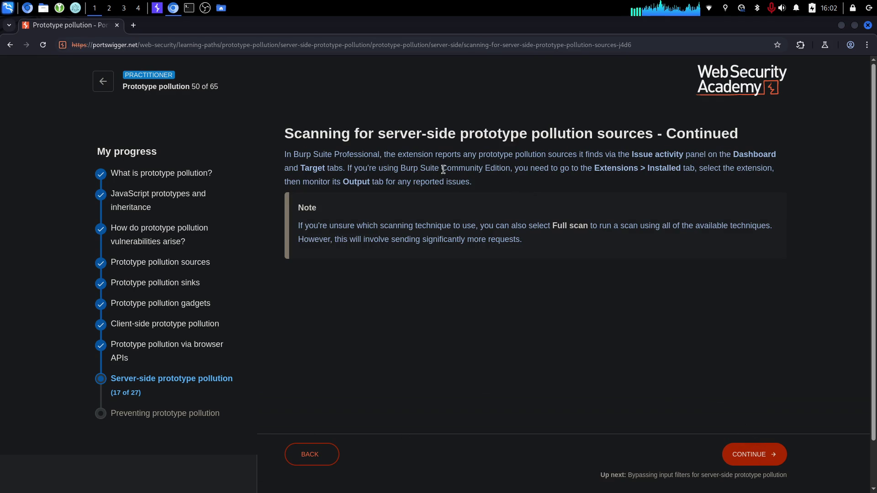
left_click(749, 450)
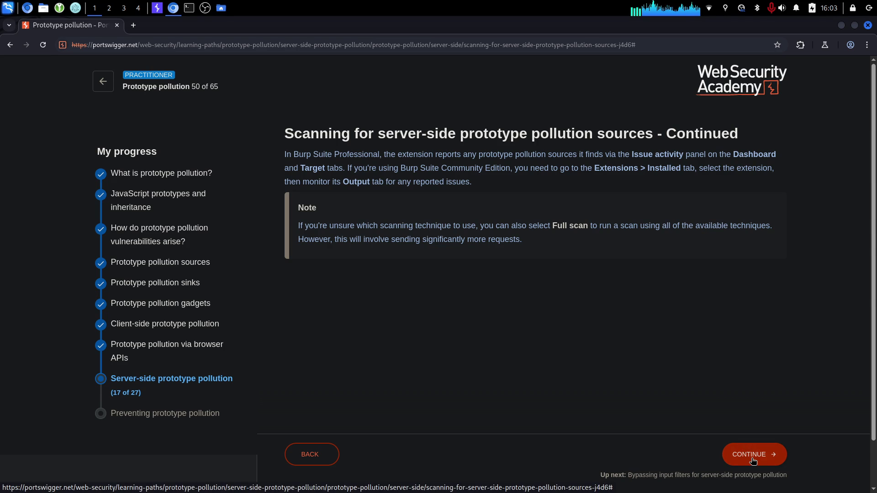
key("alt+Tab")
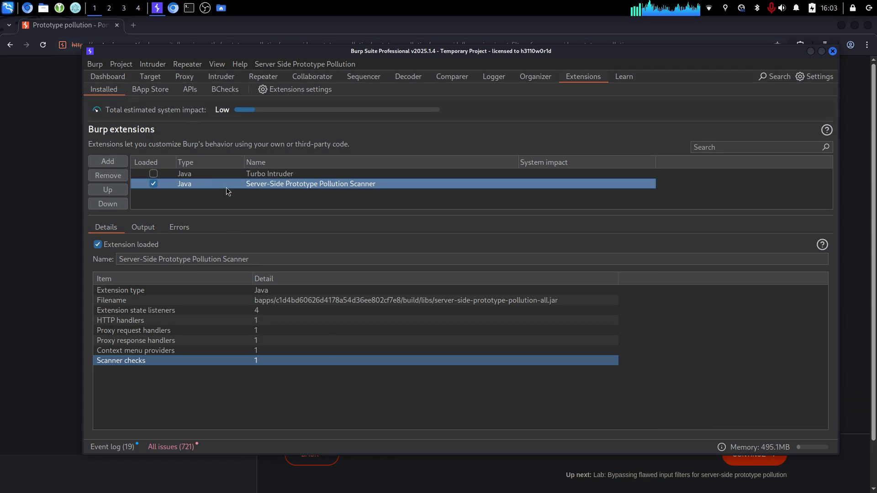
Step: Review Burp's Dashboard, Target site map and Proxy history, then return to the lesson in the browser
left_click(112, 77)
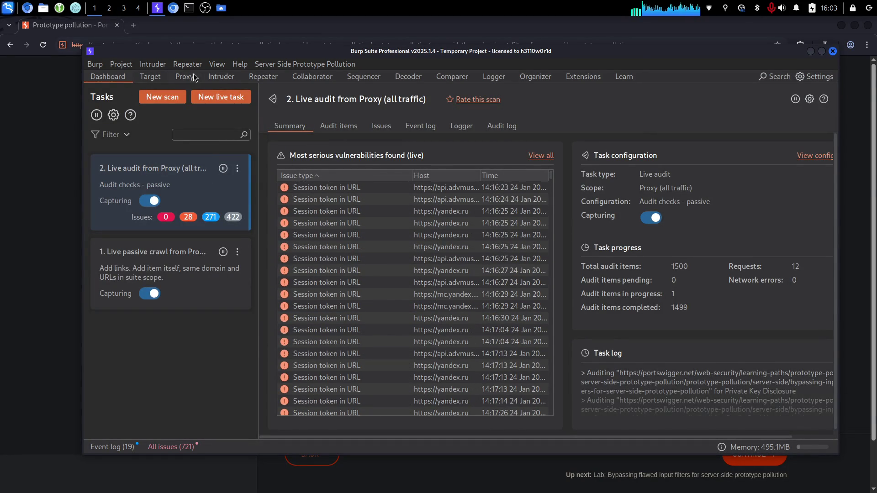
left_click(154, 77)
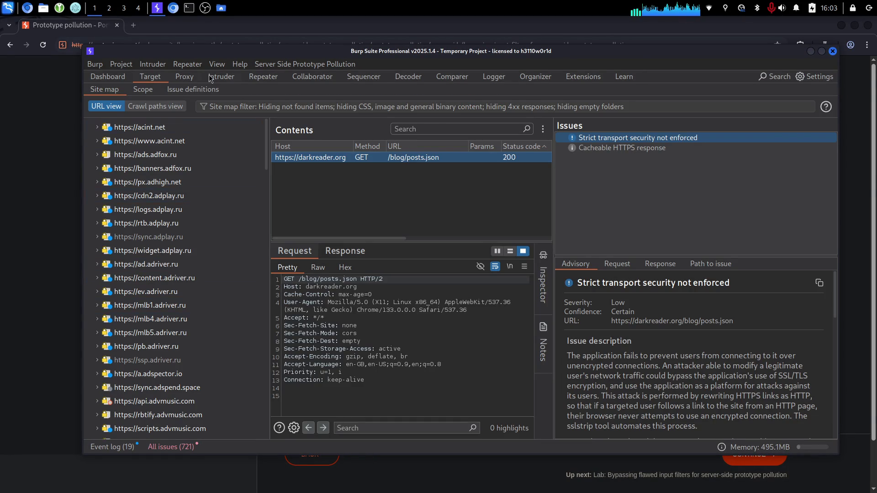
left_click(185, 77)
key("alt+Tab")
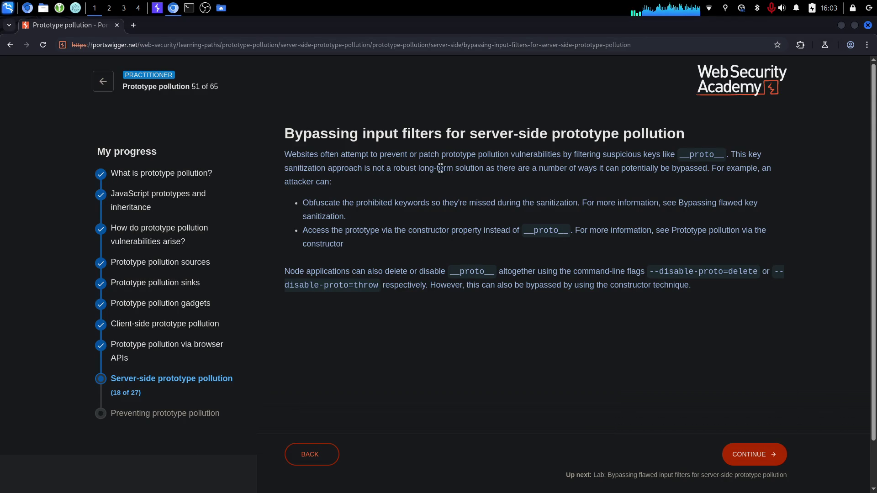
Step: Skim the lesson's opening paragraph and continue to the Bypassing flawed input filters lab page
left_click_drag(519, 155, 521, 167)
left_click(521, 178)
left_click(763, 447)
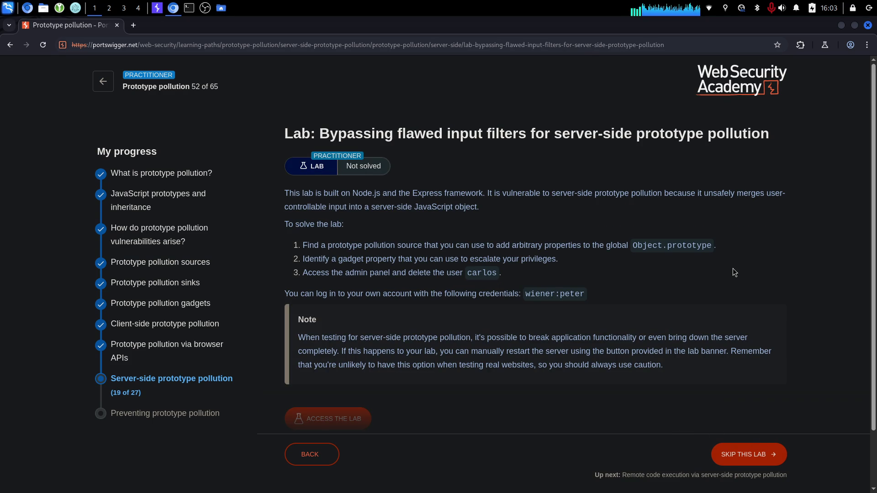
scroll(705, 252, "down", 2)
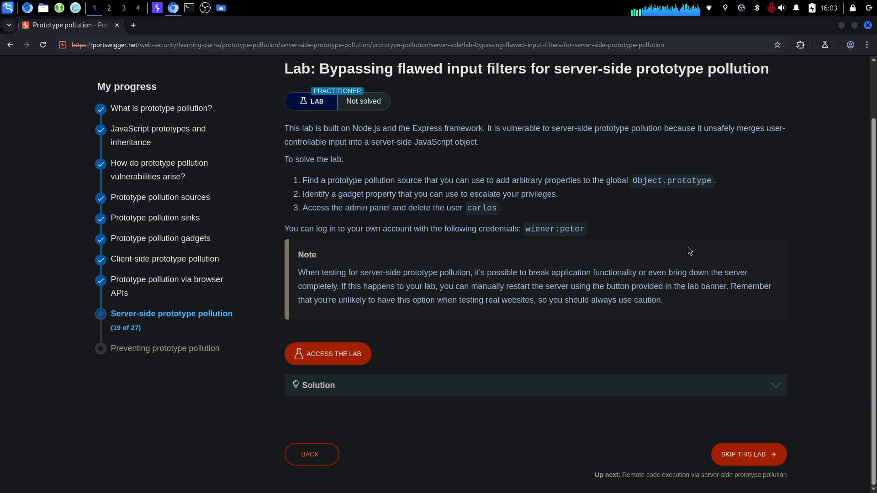
Step: Launch the lab via ACCESS THE LAB and switch between the description and the loading lab tab
left_click(333, 355)
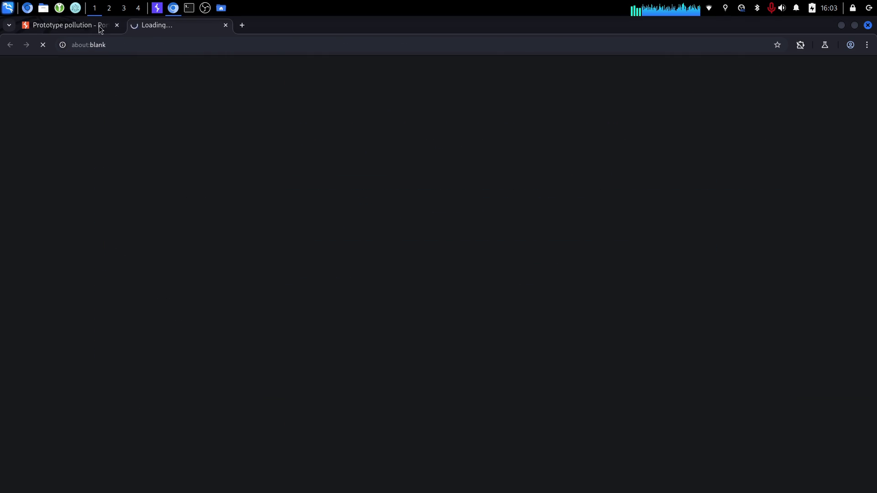
left_click(86, 30)
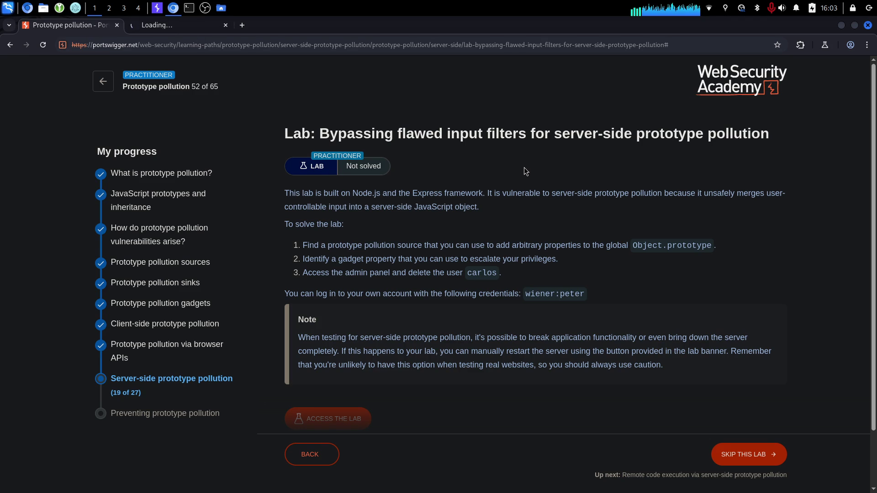
left_click(151, 25)
left_click(72, 29)
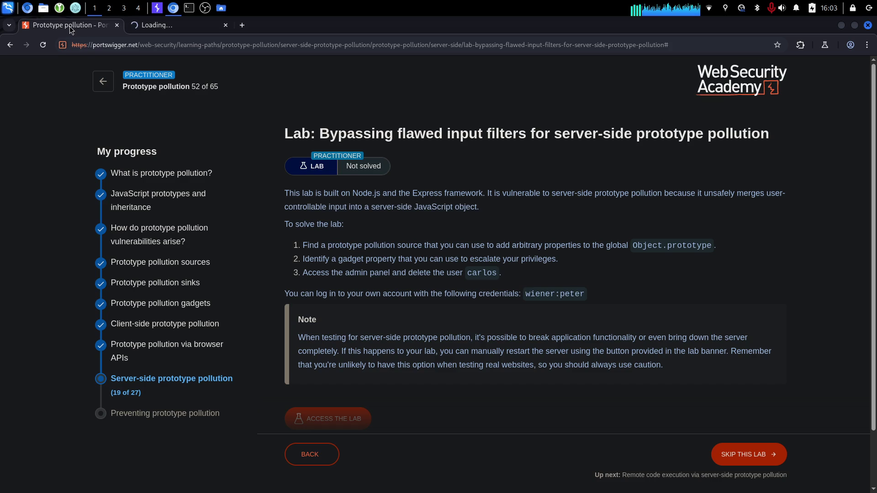
scroll(108, 233, "down", 2)
scroll(155, 228, "up", 2)
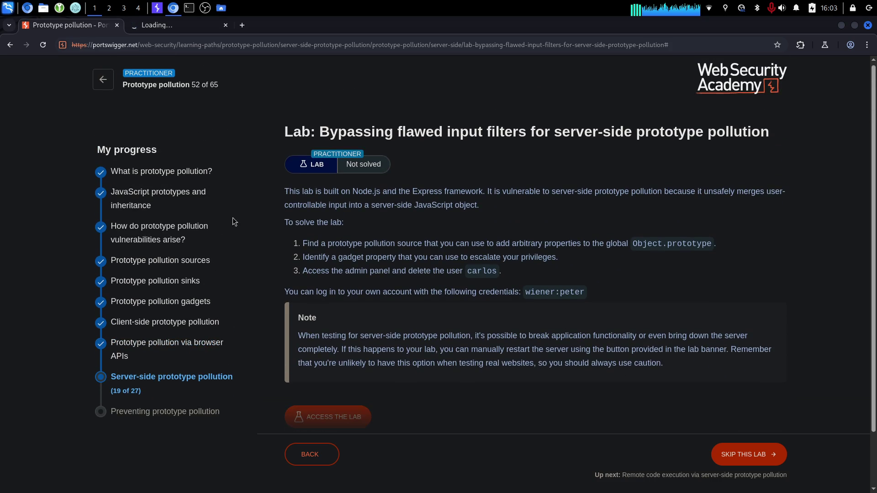
left_click(146, 28)
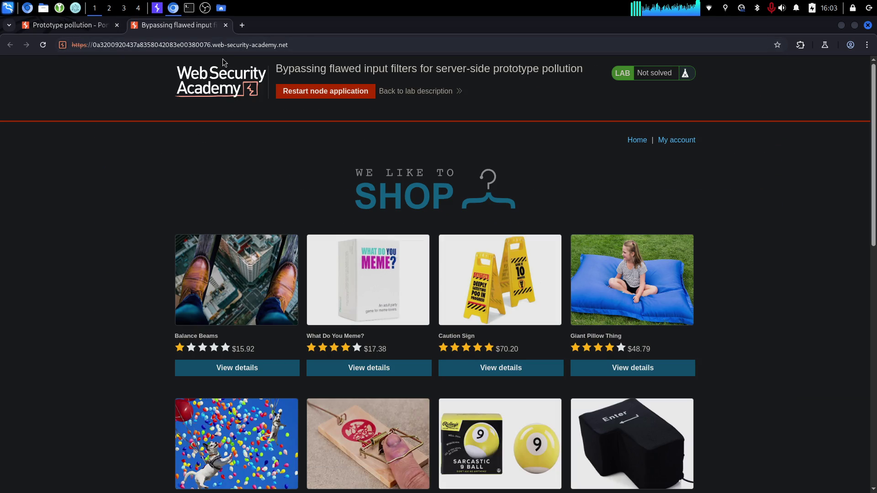
Step: Expand the lab's Solution walkthrough on the description page after briefly visiting the shop login
left_click(676, 140)
key("ctrl+Page_Up")
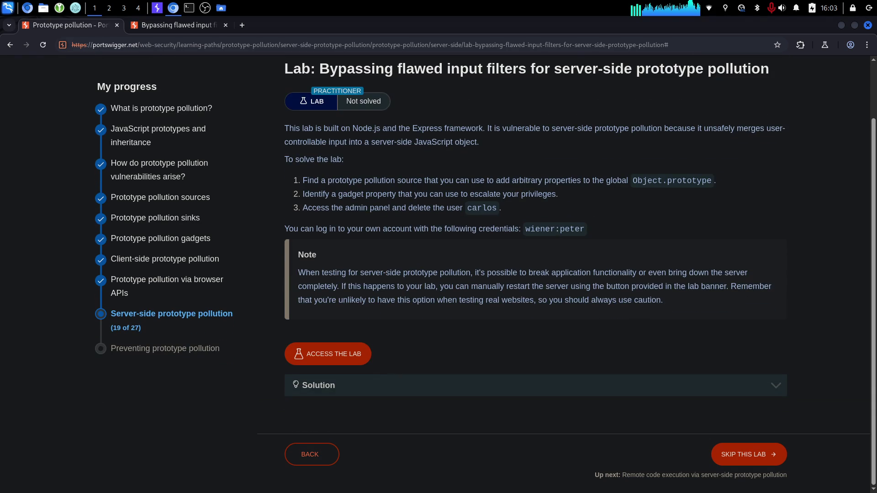
left_click(476, 388)
scroll(507, 343, "down", 2)
scroll(480, 308, "up", 3)
scroll(384, 287, "down", 2)
left_click(377, 287)
double_click(327, 423)
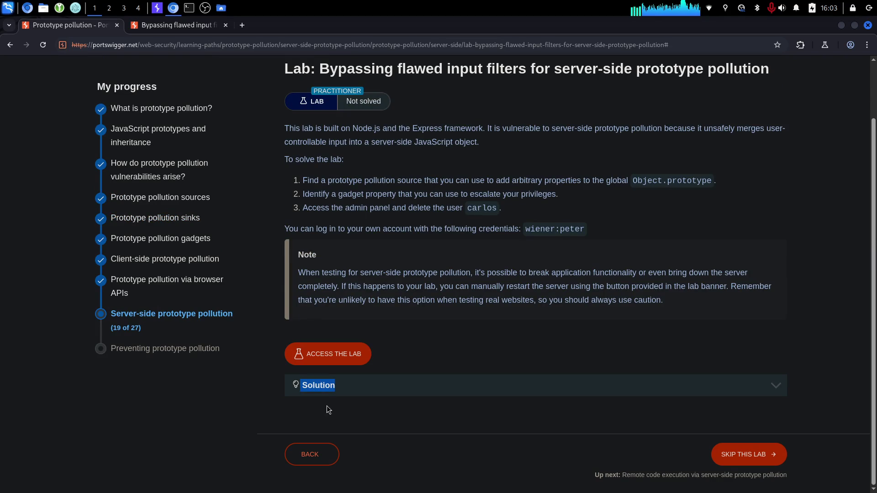
left_click_drag(328, 415, 170, 155)
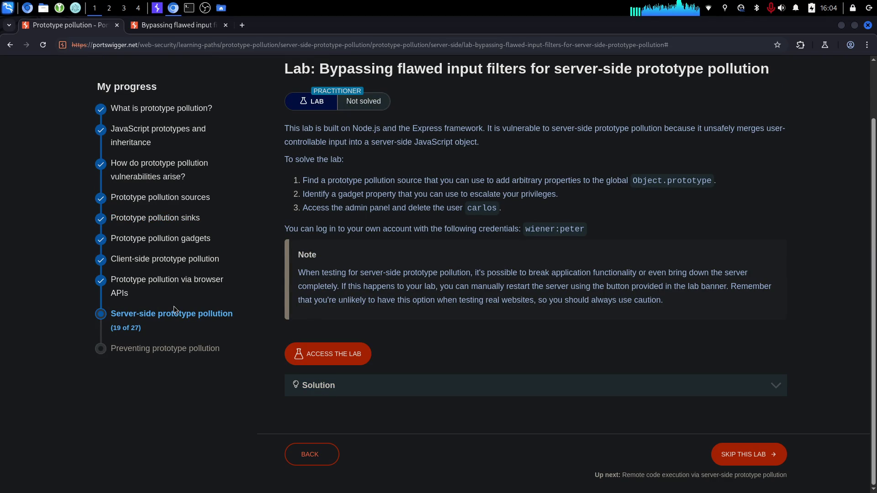
left_click(171, 155)
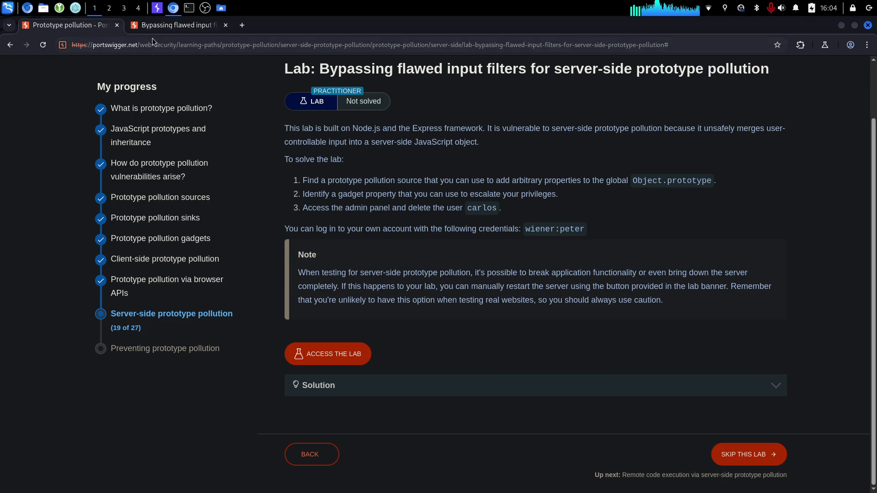
left_click(521, 387)
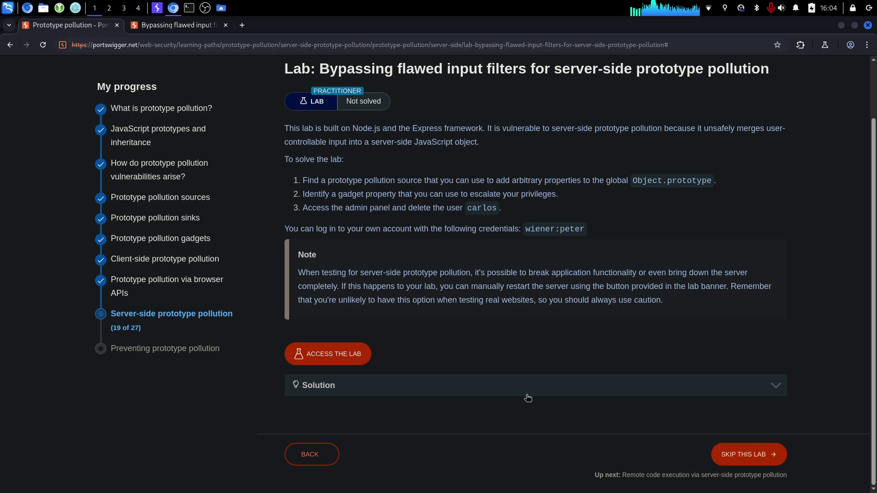
left_click(529, 398)
scroll(486, 288, "down", 4)
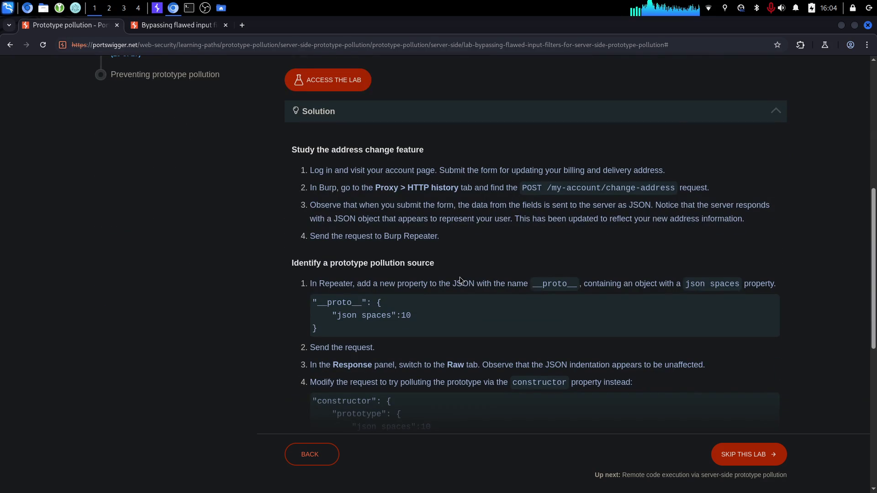
left_click(160, 27)
type("we")
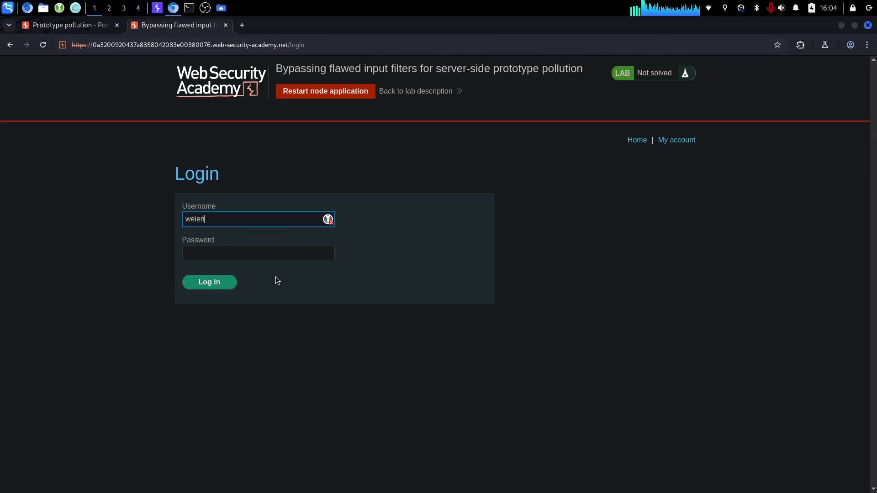
key("BackSpace")
type("iener")
key("Tab")
type("peter")
key("Return")
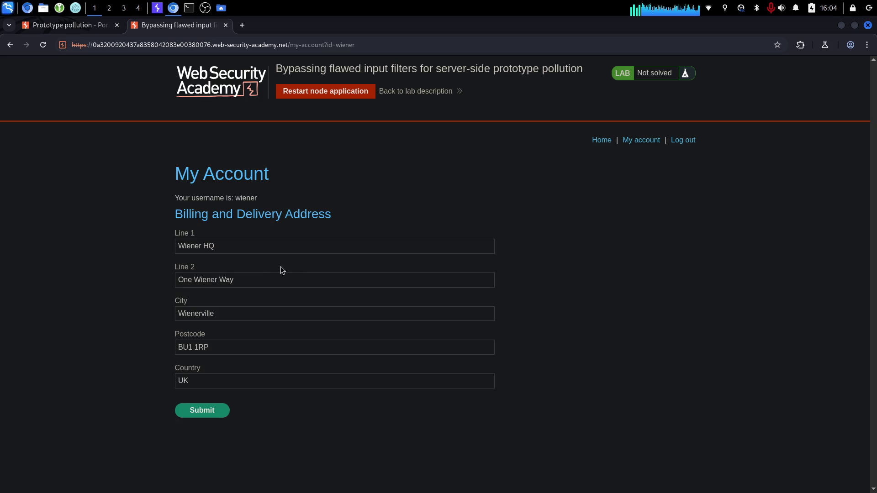
left_click(215, 417)
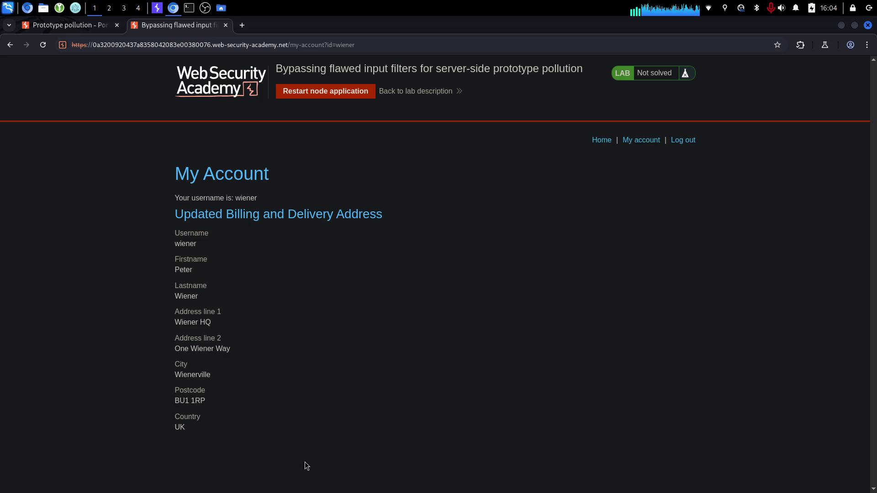
Step: Bring Burp to the front and select the POST /my-account/change-address request in proxy history
left_click(158, 10)
left_click(230, 158)
left_click(252, 130)
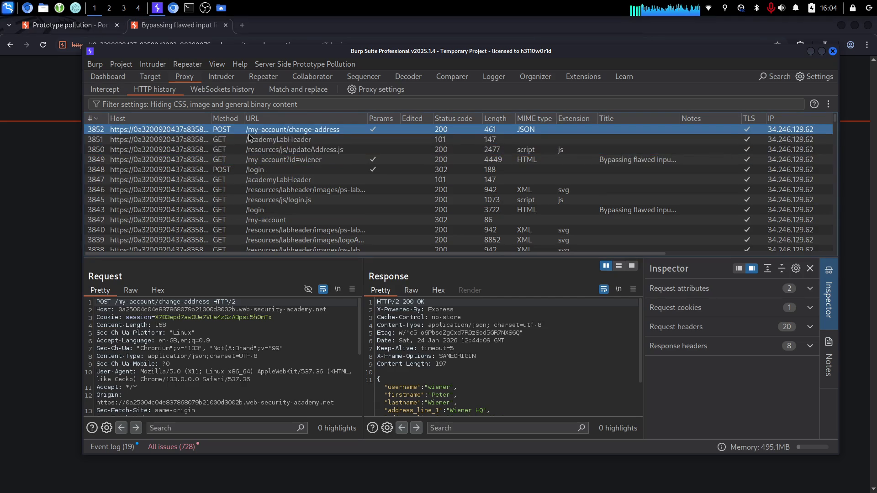
Step: Send the change-address request to Repeater with Ctrl+R, then return to the solution page in the browser
key("ctrl+r")
left_click(271, 77)
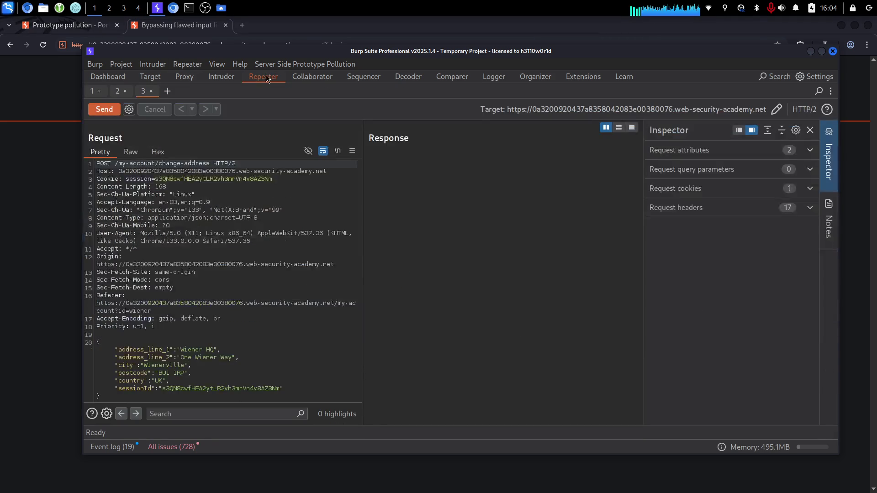
left_click(221, 388)
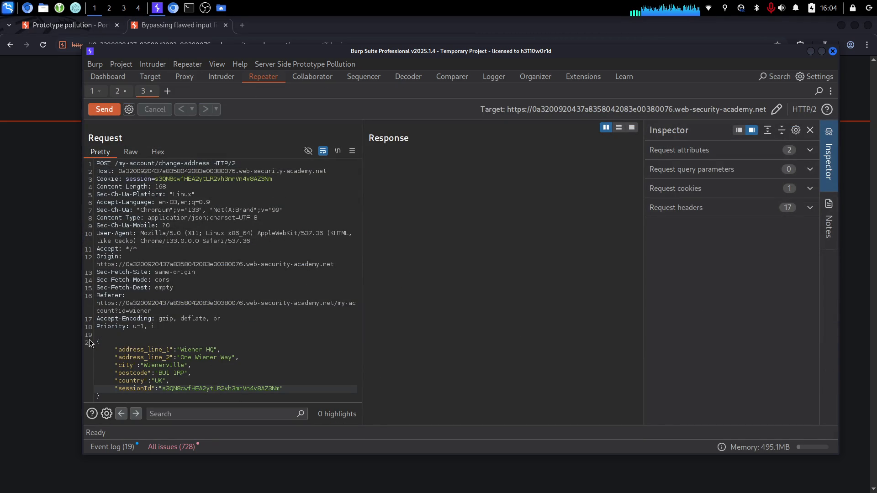
key("alt+Tab")
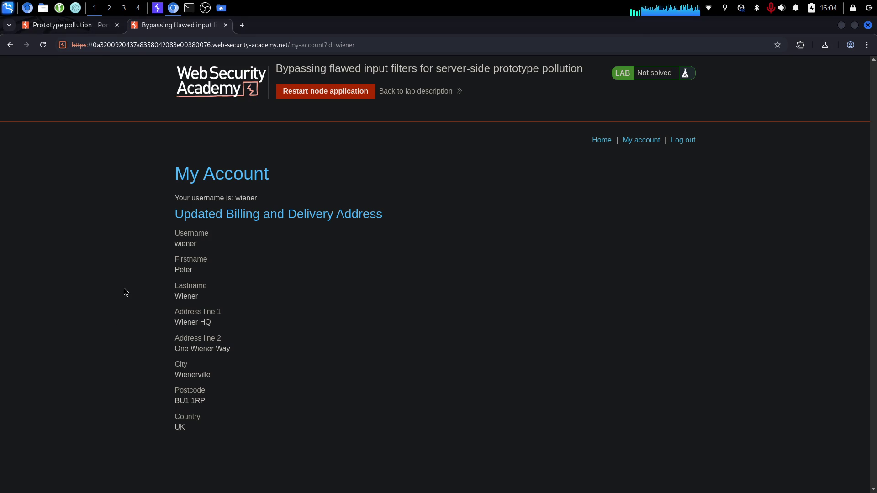
key("ctrl+Page_Up")
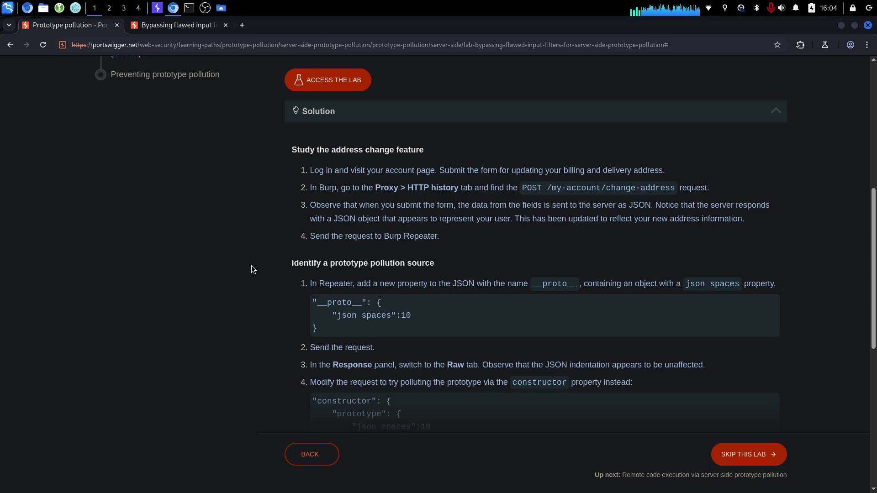
scroll(263, 277, "down", 1)
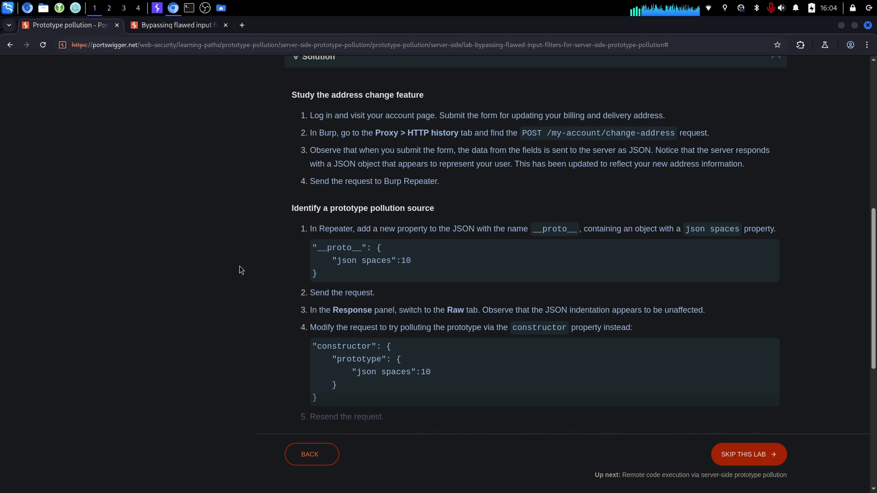
scroll(239, 269, "down", 1)
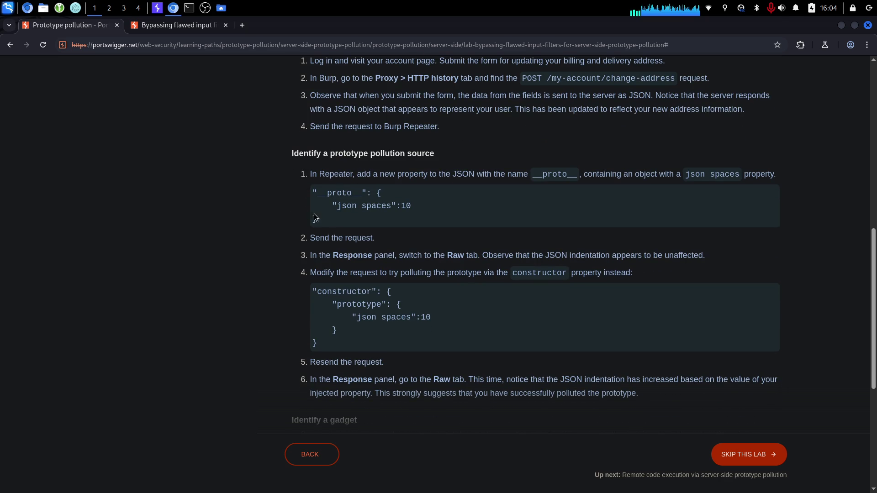
Step: Select the __proto__ json spaces snippet in the solution and switch back to Burp's Repeater
left_click_drag(327, 225, 311, 189)
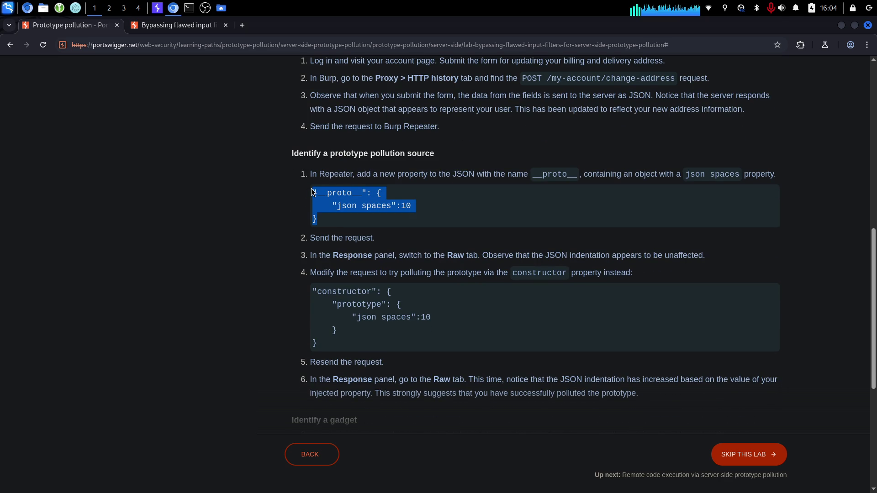
key("alt+Tab")
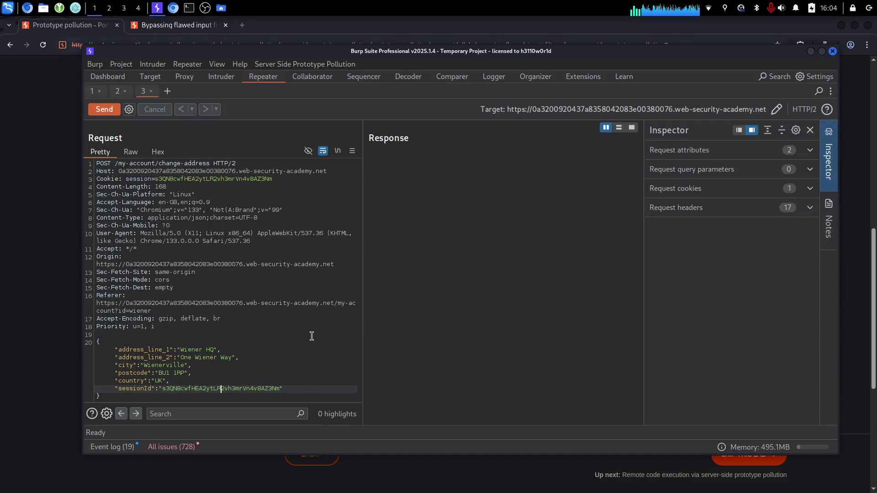
Step: Paste the __proto__ "json spaces":10 block after sessionId, send it and check the response body
left_click(298, 391)
key("ctrl+v")
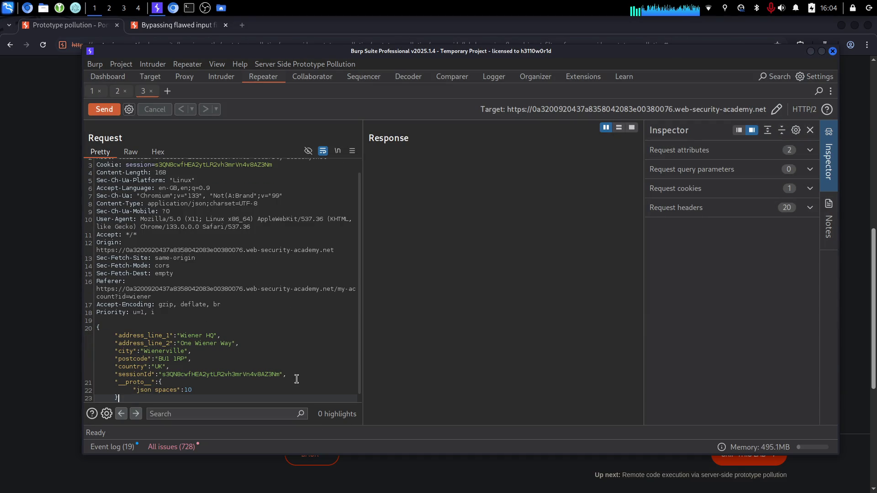
key("ctrl+space")
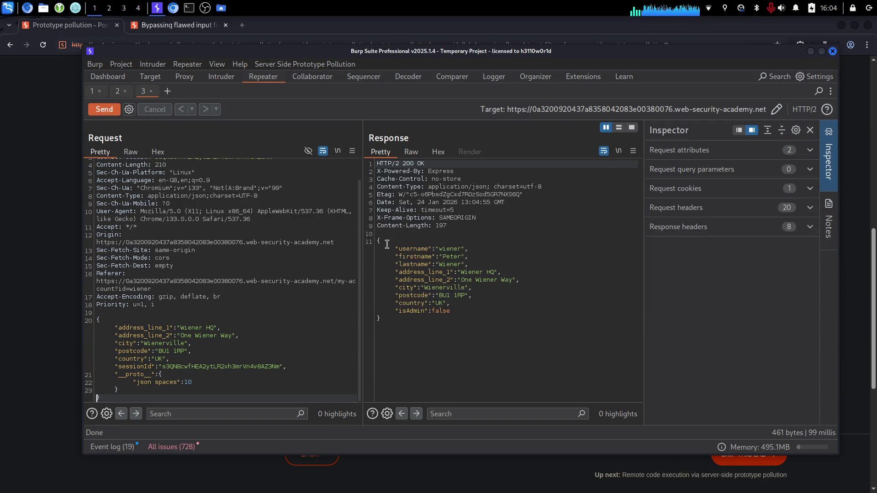
left_click_drag(453, 313, 378, 218)
left_click(378, 217)
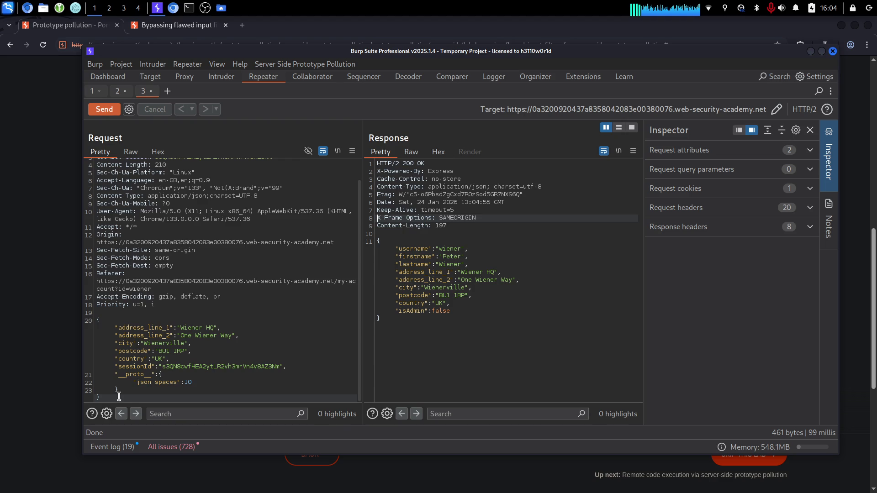
Step: Wrap the __proto__ block inside a constructor object with matching braces and resend the request
left_click(306, 370)
key("Return")
type("\"constructor\"")
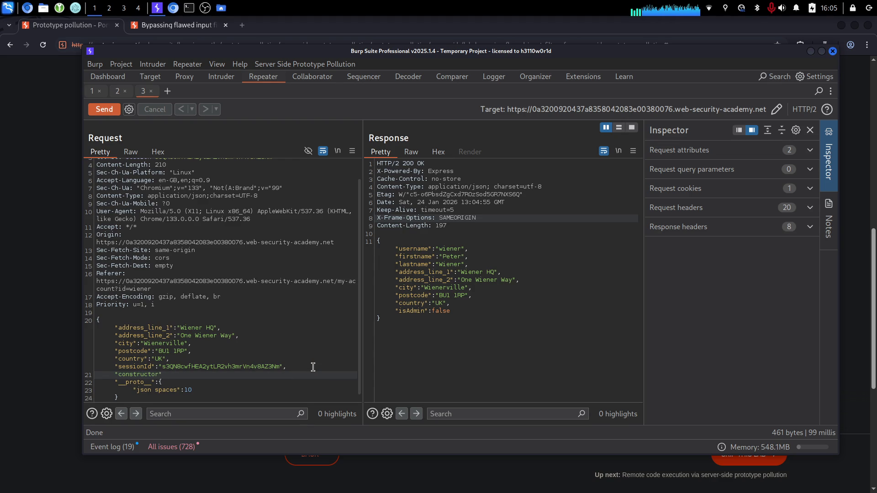
type(":{")
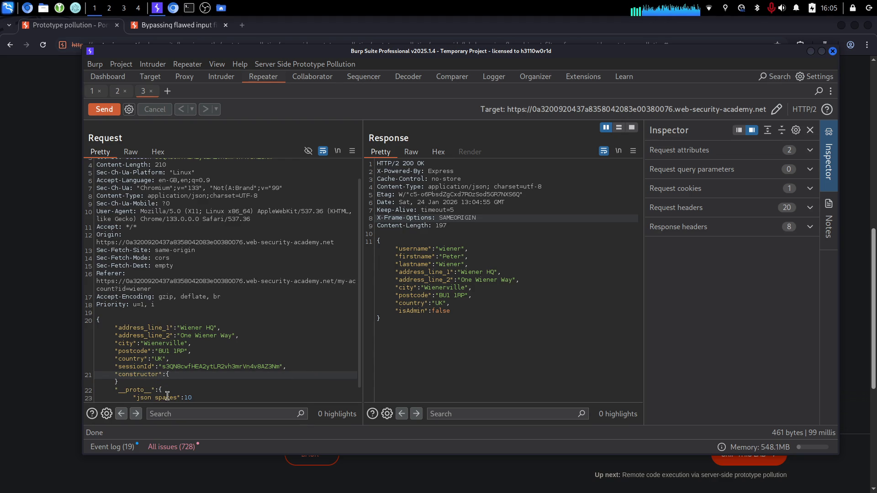
key("Return")
type("}")
key("BackSpace")
key("BackSpace")
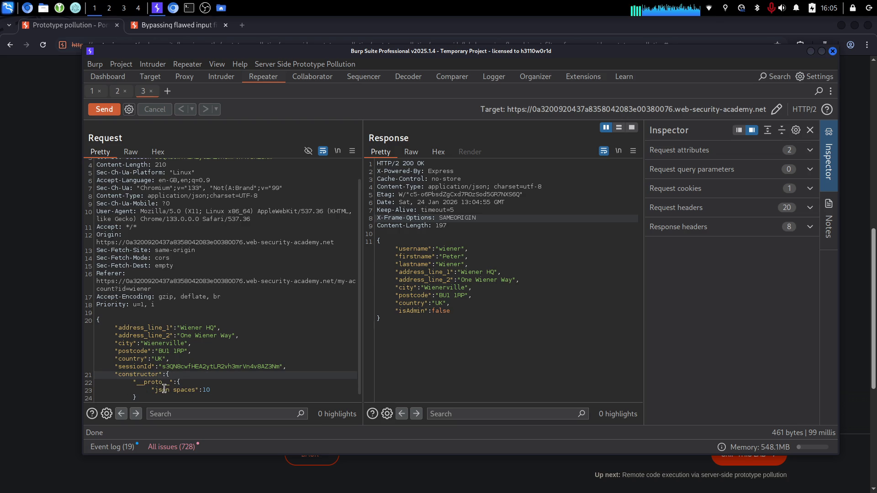
scroll(164, 389, "down", 1)
left_click(128, 399)
left_click(161, 390)
left_click(185, 402)
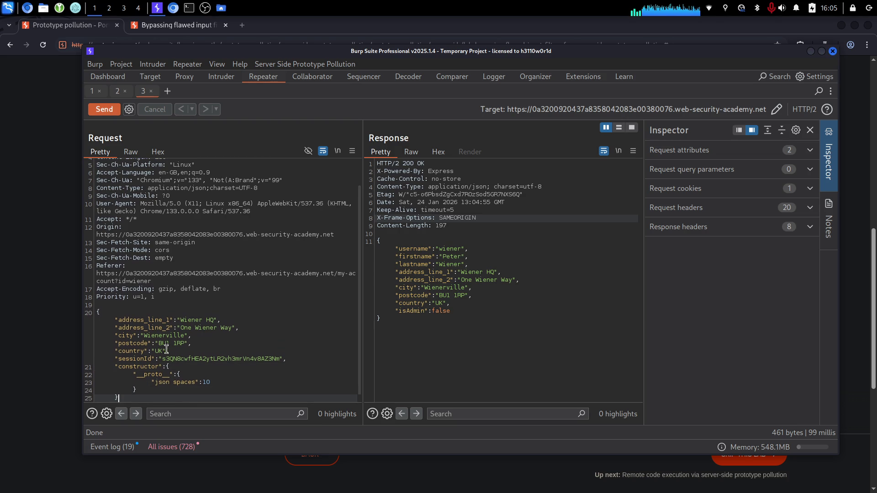
scroll(185, 401, "down", 1)
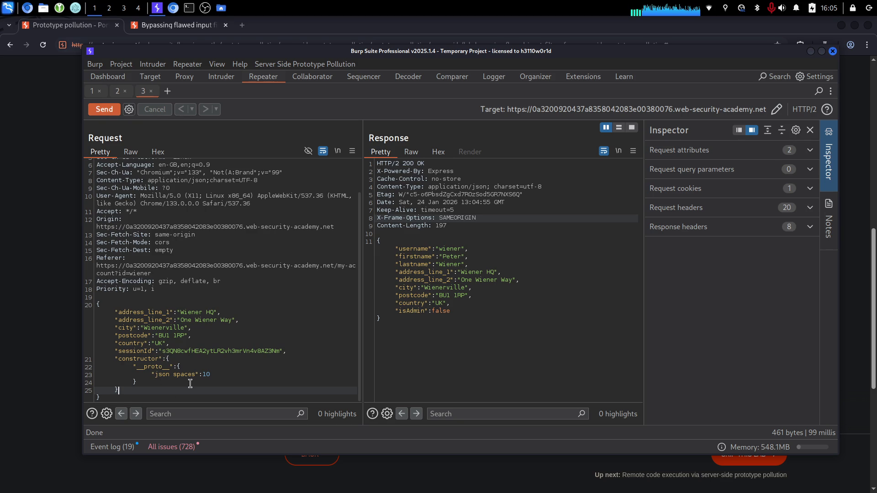
left_click(96, 112)
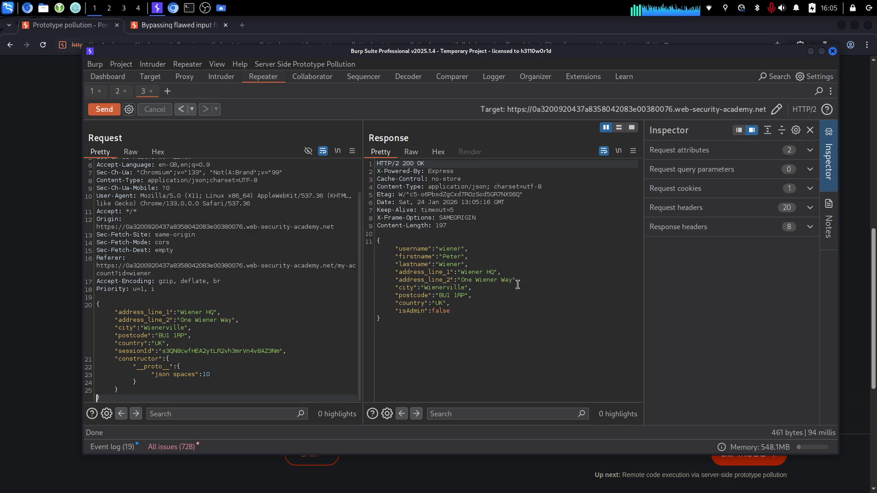
Step: Compare against the solution's payload and rename the __proto__ key to prototype under constructor
key("alt+Tab")
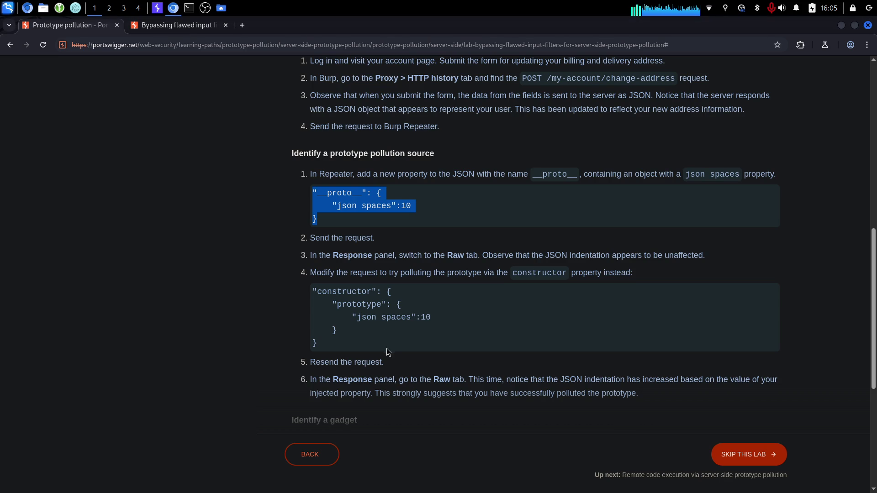
scroll(449, 338, "down", 1)
left_click_drag(415, 345, 414, 325)
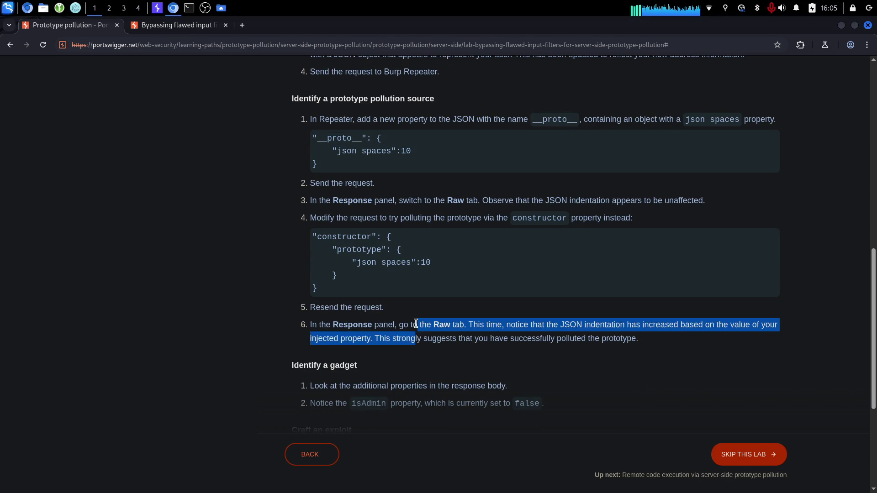
key("alt+Tab")
left_click(411, 152)
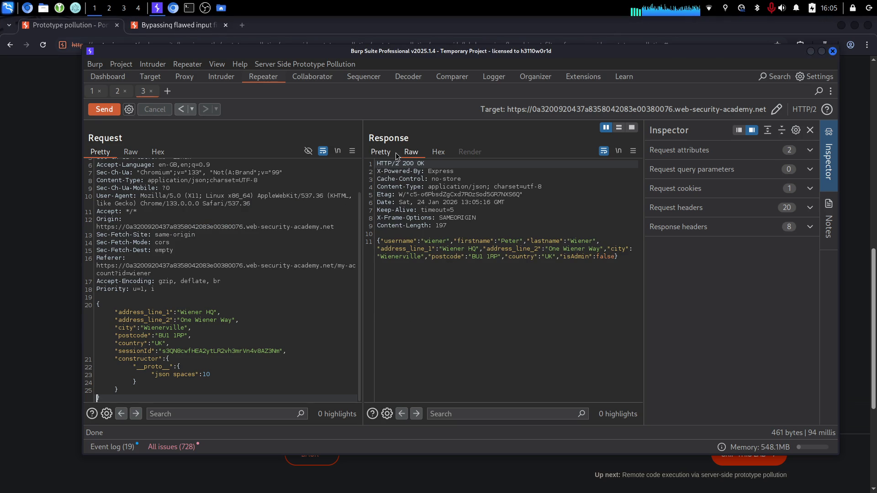
key("alt+Tab")
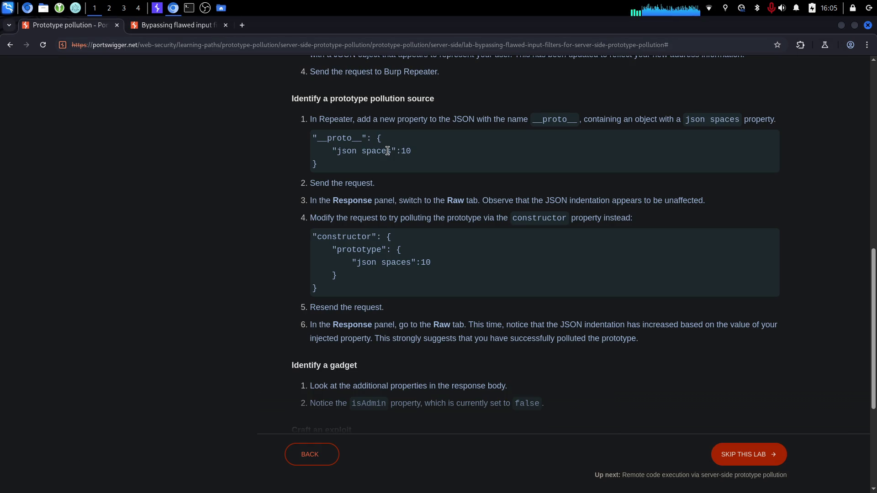
key("alt+Tab")
left_click(210, 375)
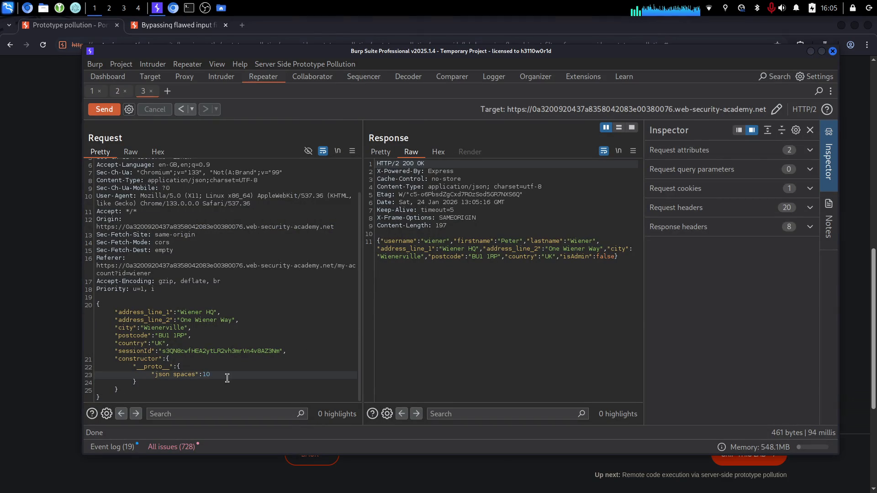
key("alt+Tab")
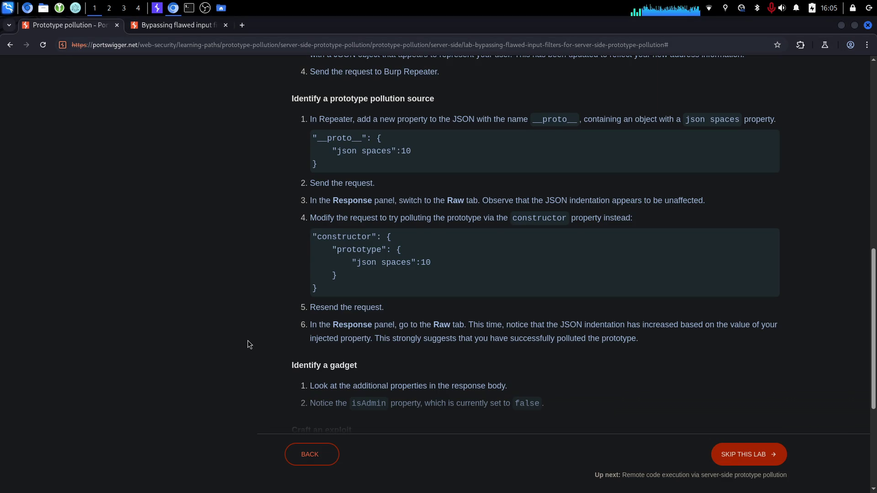
key("alt+Tab")
key("alt+Tab")
key("alt+Tab")
type("\"")
key("BackSpace")
key("BackSpace")
type("otype")
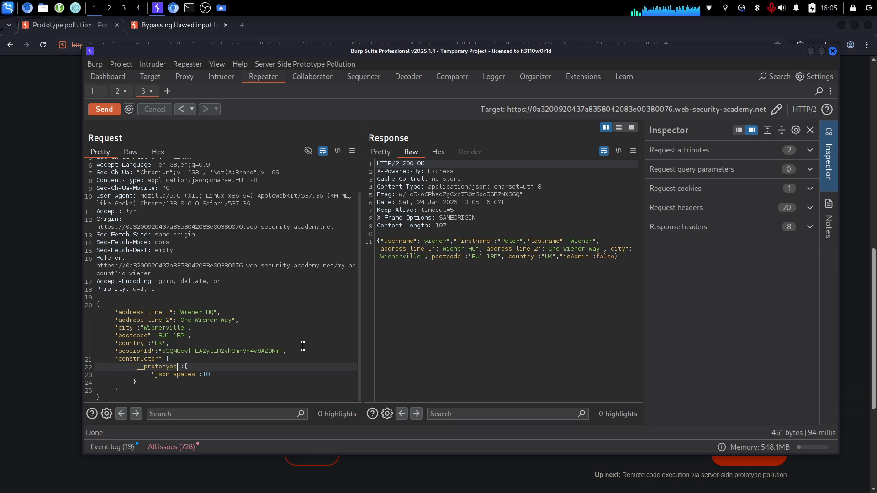
key("BackSpace")
key("BackSpace")
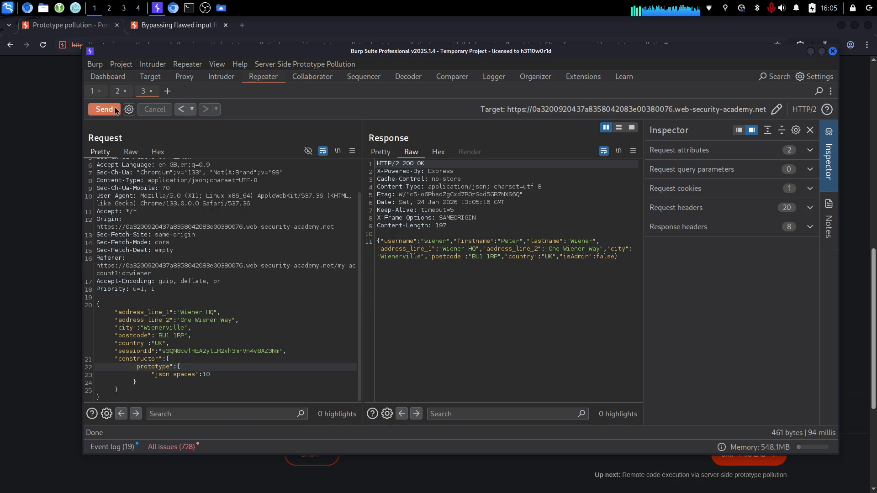
Step: Send the constructor.prototype payload and inspect the indented response
left_click(114, 107)
triple_click(418, 280)
left_click(381, 280)
Step: Change json spaces from 10 to 20, resend, and compare the response's Pretty and Raw views showing 20
left_click(207, 381)
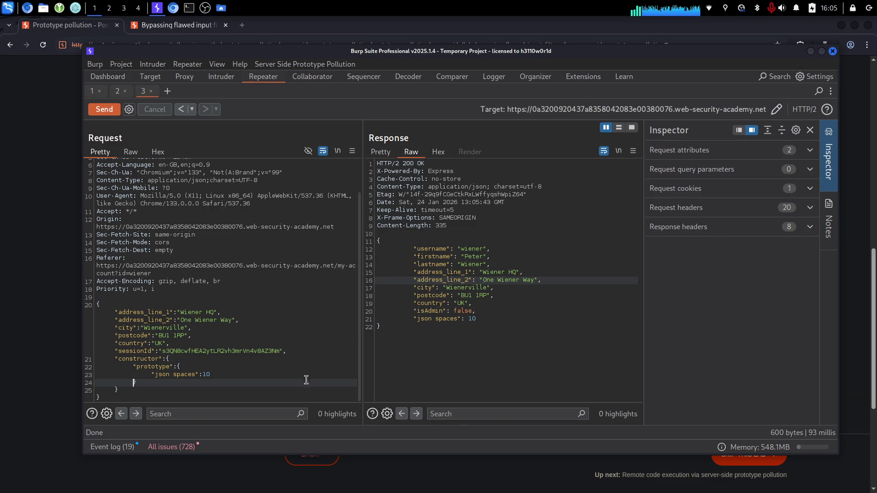
left_click(205, 373)
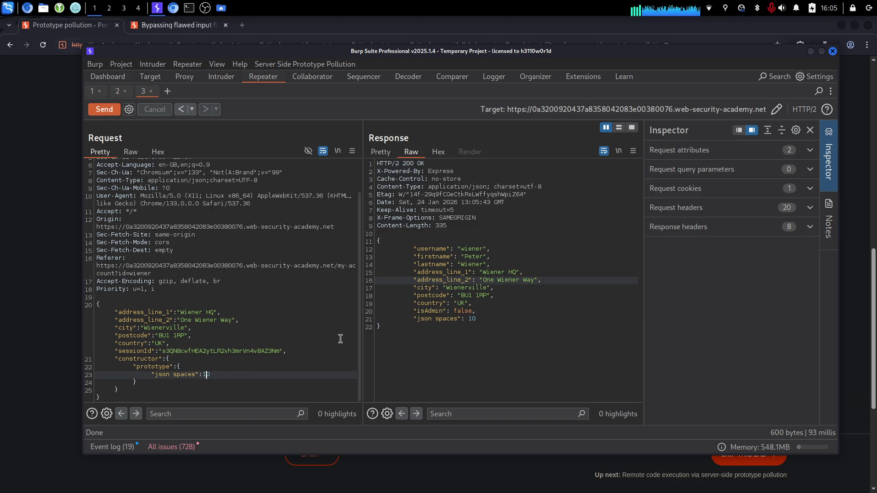
left_click(104, 109)
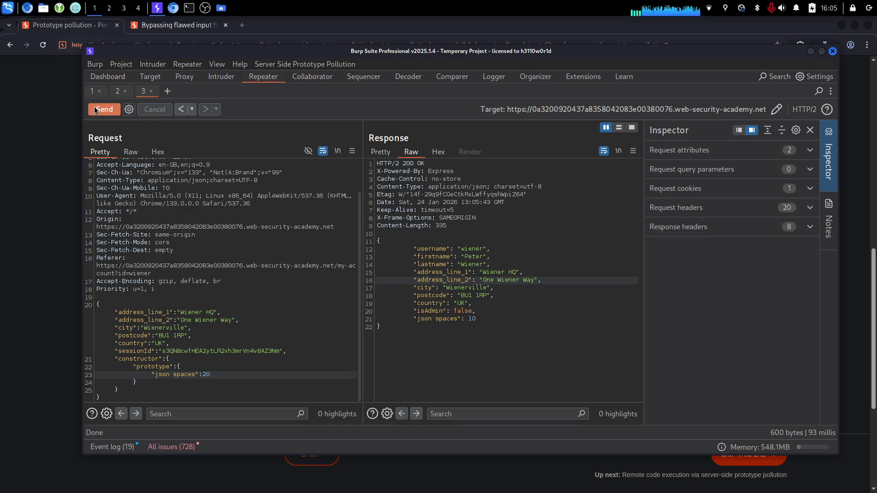
left_click(390, 152)
left_click(390, 154)
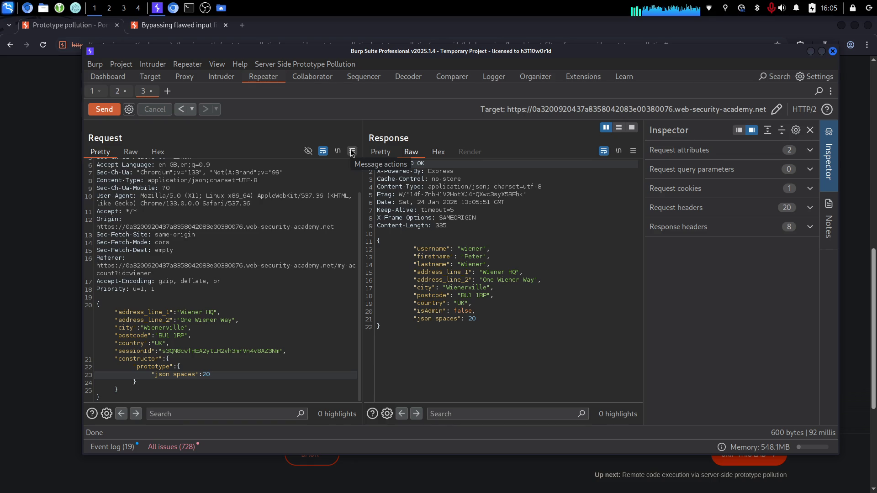
left_click(32, 89)
scroll(306, 231, "up", 5)
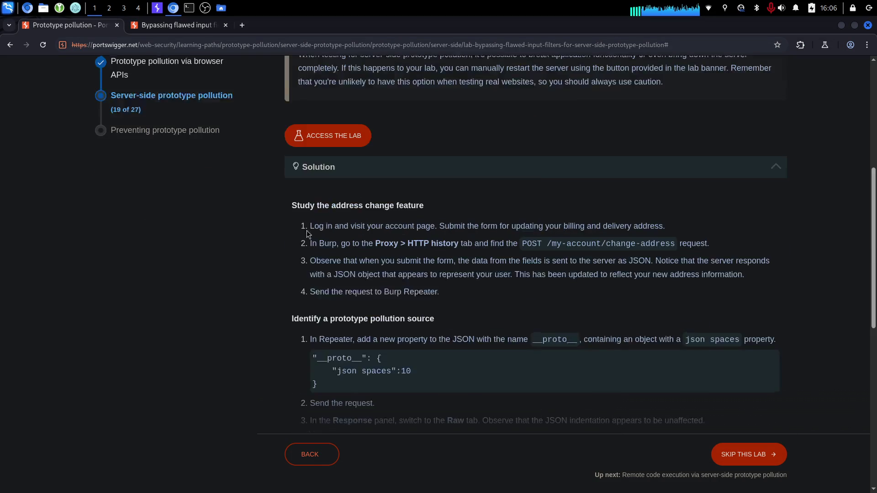
scroll(307, 231, "up", 4)
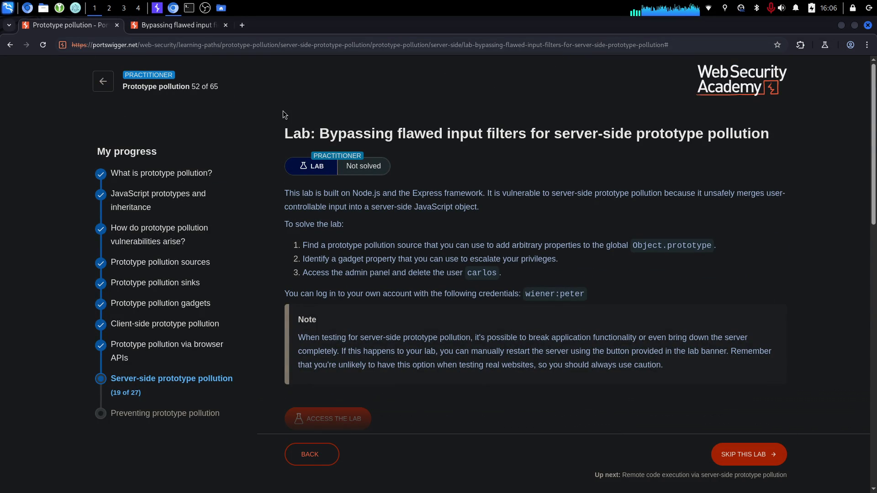
scroll(395, 240, "down", 2)
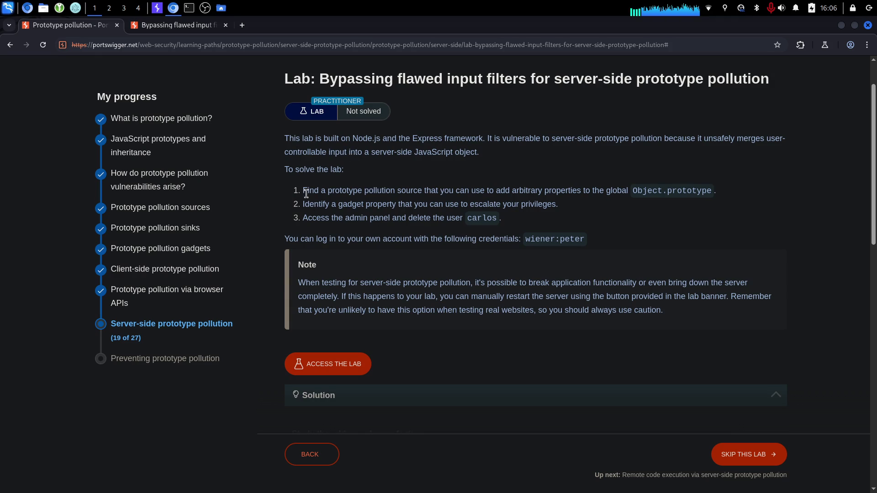
Step: Reread the lab objective about deleting carlos, then return to the Repeater response in Burp
mouse_move(302, 217)
left_mouse_down()
mouse_move(579, 240)
mouse_move(586, 223)
left_mouse_up()
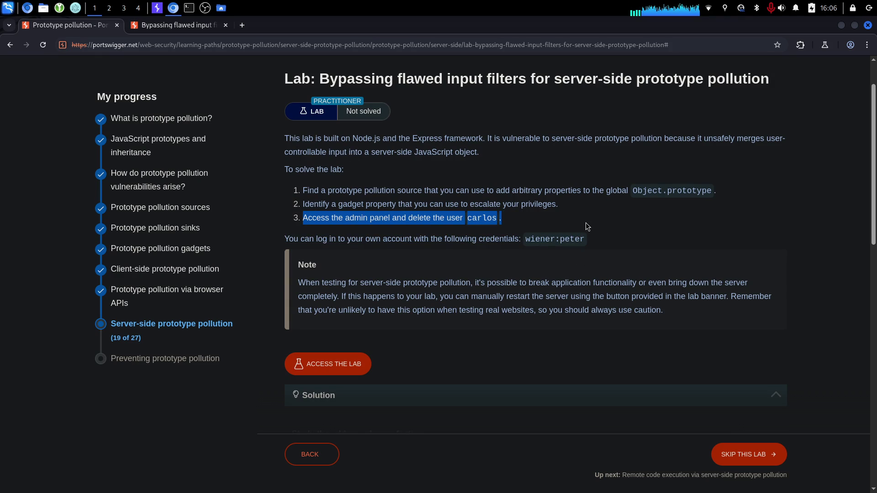
left_click(586, 222)
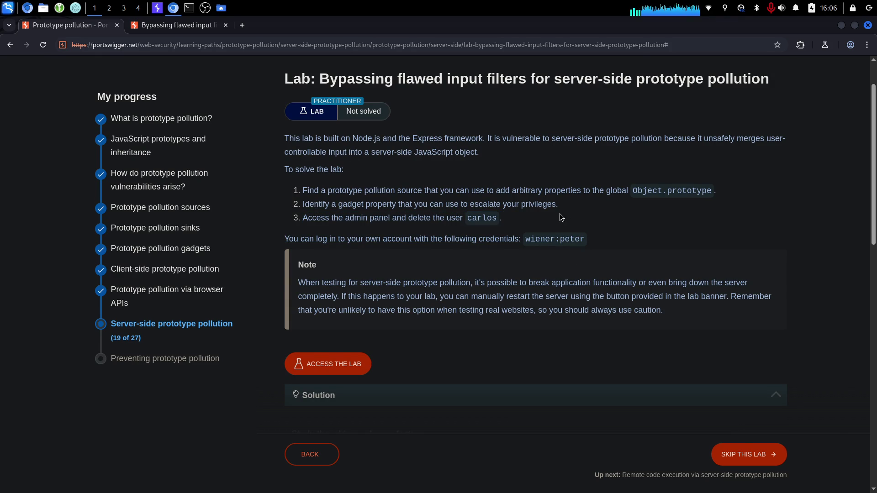
key("alt+Tab")
left_click(442, 304)
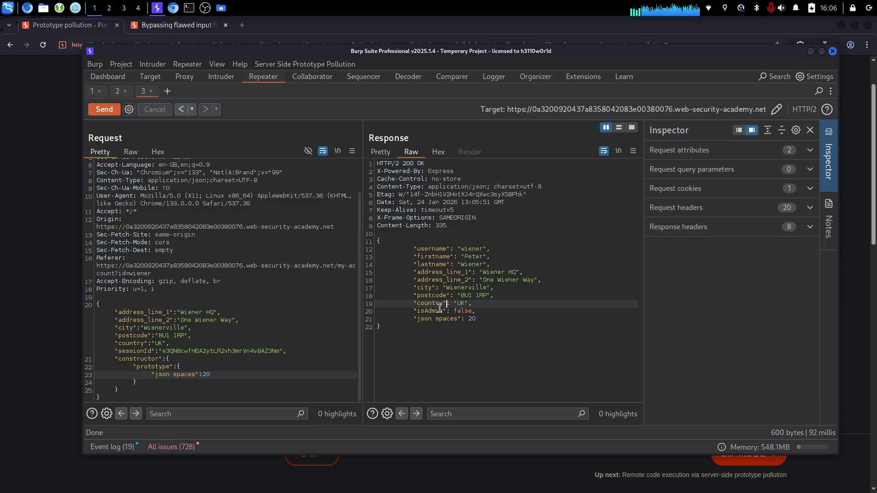
left_click_drag(454, 311, 472, 312)
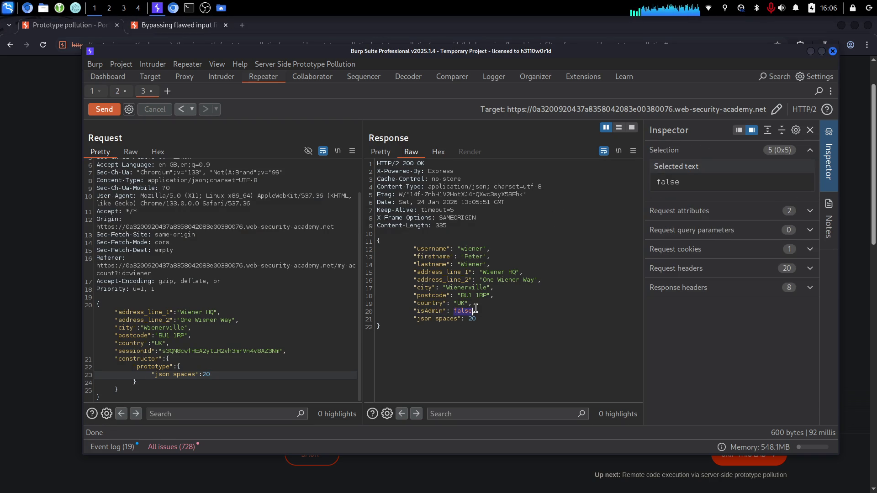
left_click(477, 311)
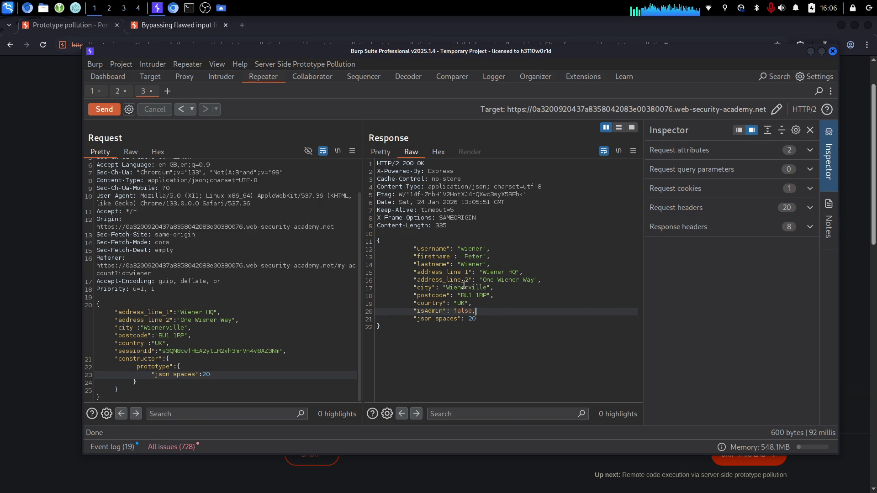
key("alt+Tab")
scroll(471, 264, "down", 3)
scroll(471, 264, "down", 2)
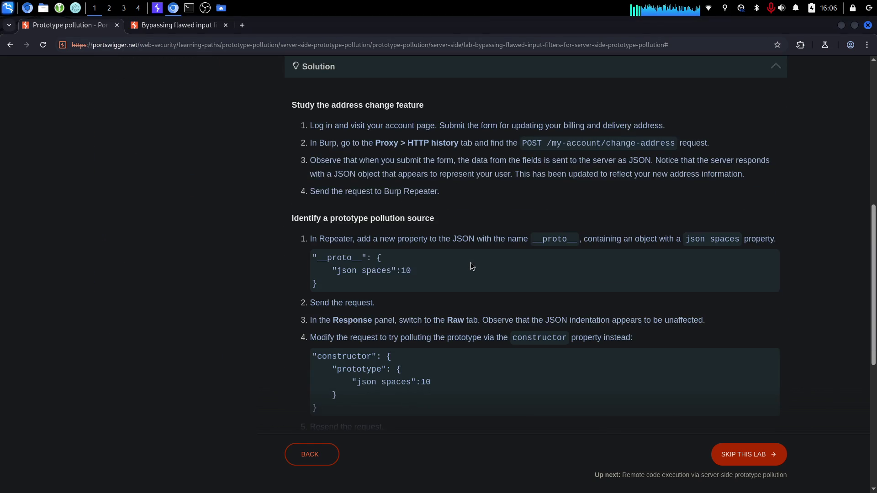
scroll(471, 264, "down", 1)
scroll(466, 262, "down", 1)
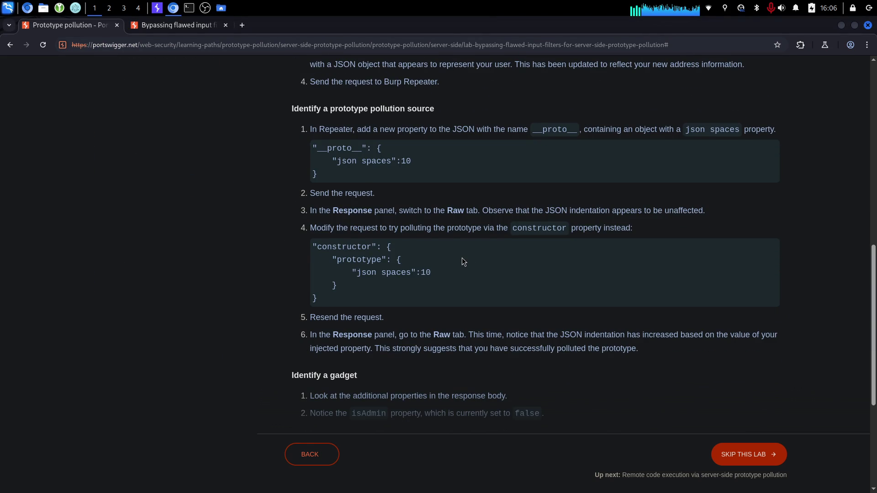
scroll(462, 261, "down", 1)
scroll(461, 264, "down", 2)
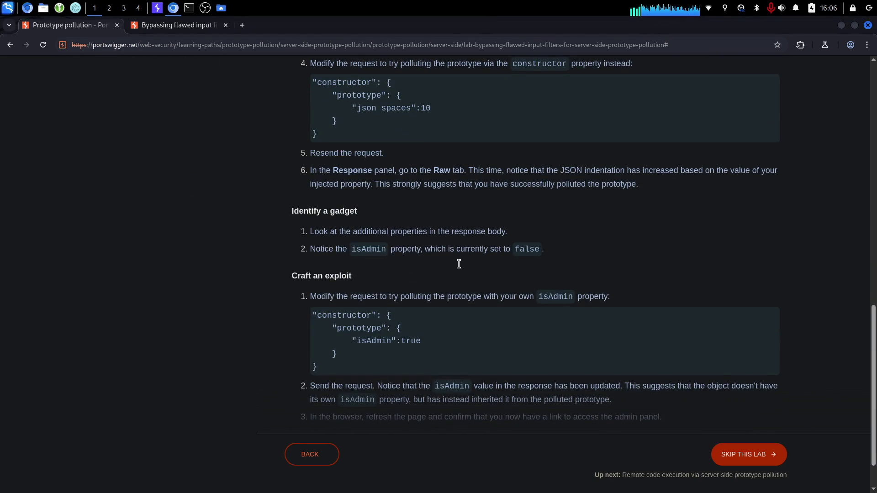
key("alt+Tab")
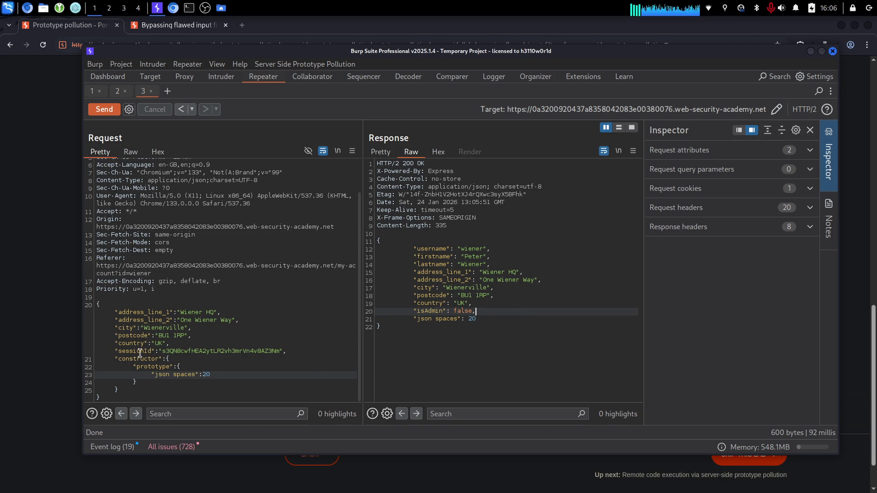
Step: Rename the "json spaces" key to "isAdmin" and select its value 20 to replace with true
left_click_drag(198, 375, 190, 376)
left_click(170, 376)
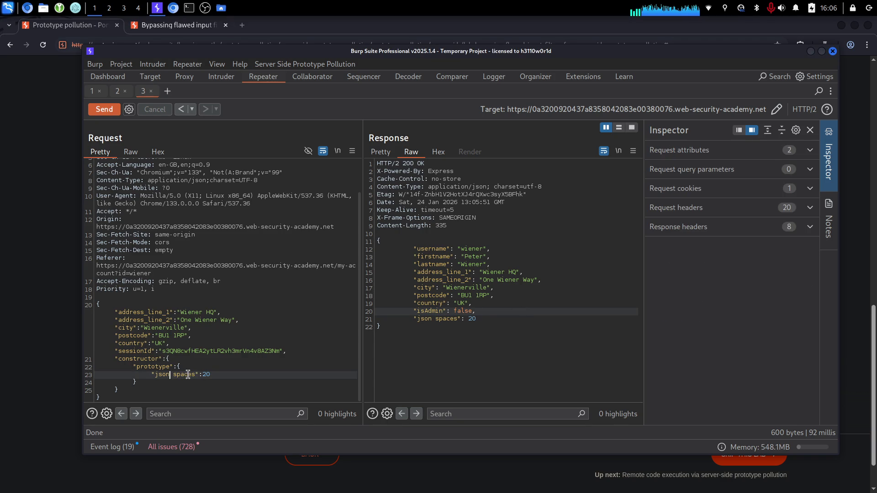
key("Right")
key("Right")
key("Right")
key("BackSpace")
key("BackSpace")
key("BackSpace")
key("BackSpace")
key("BackSpace")
key("BackSpace")
key("BackSpace")
key("BackSpace")
key("BackSpace")
key("BackSpace")
type("isAdmin")
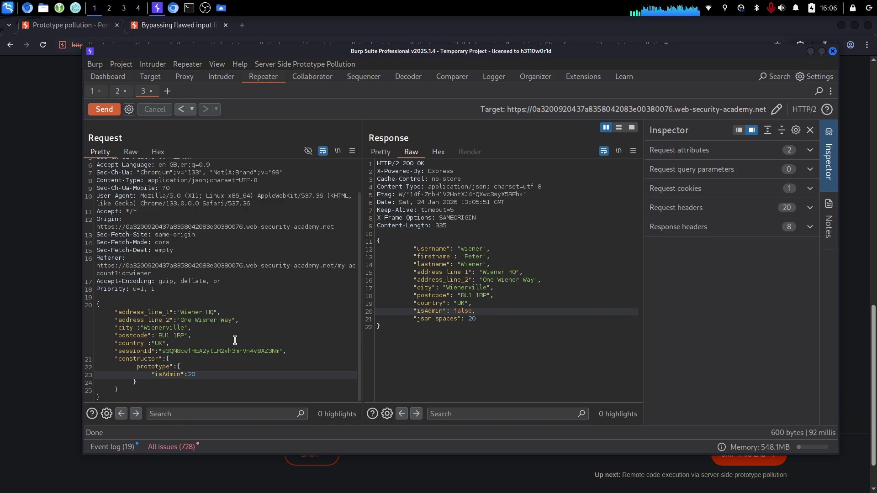
double_click(190, 375)
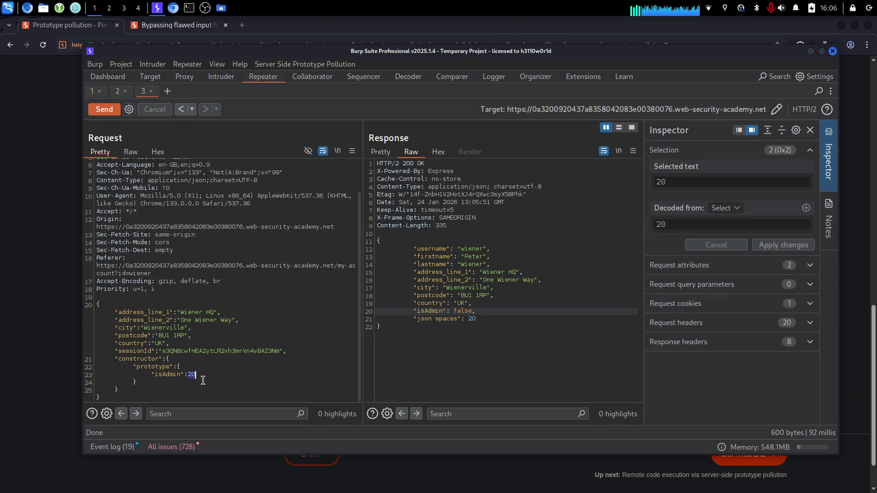
type("true")
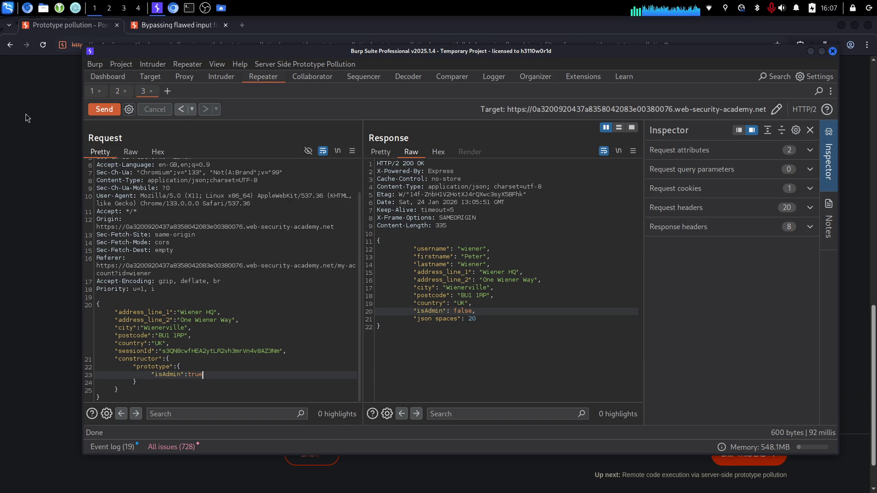
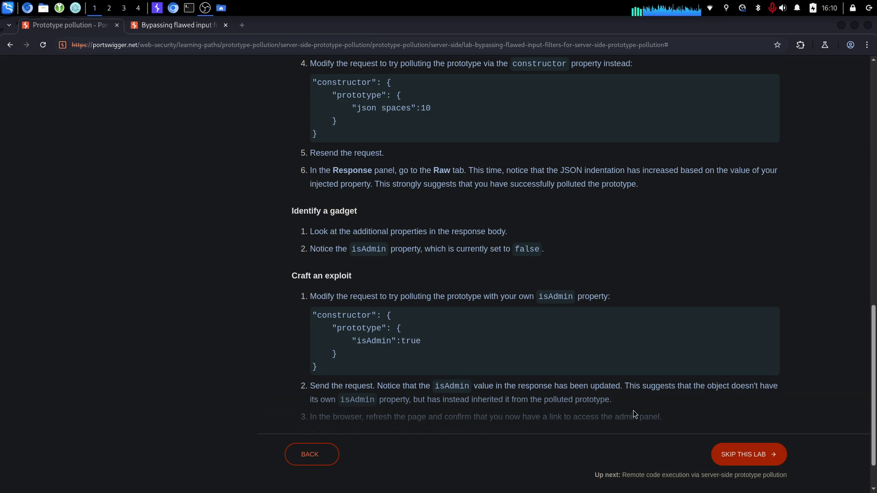
scroll(575, 290, "up", 5)
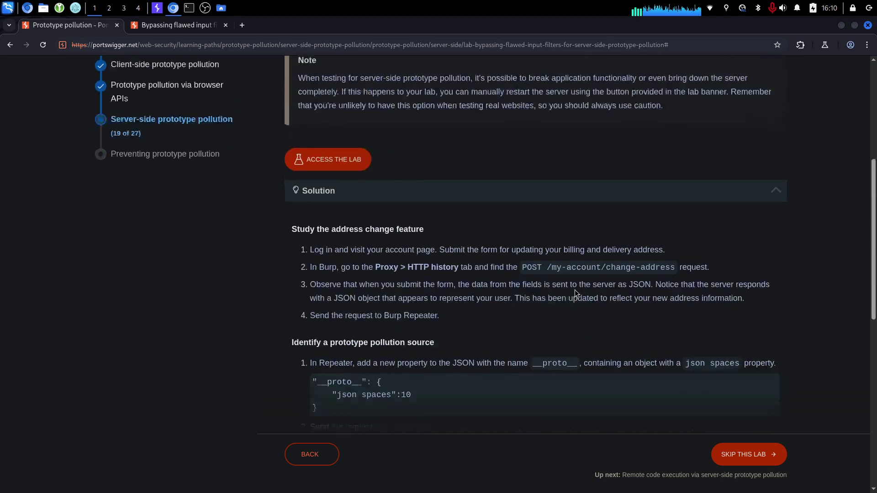
scroll(575, 293, "up", 4)
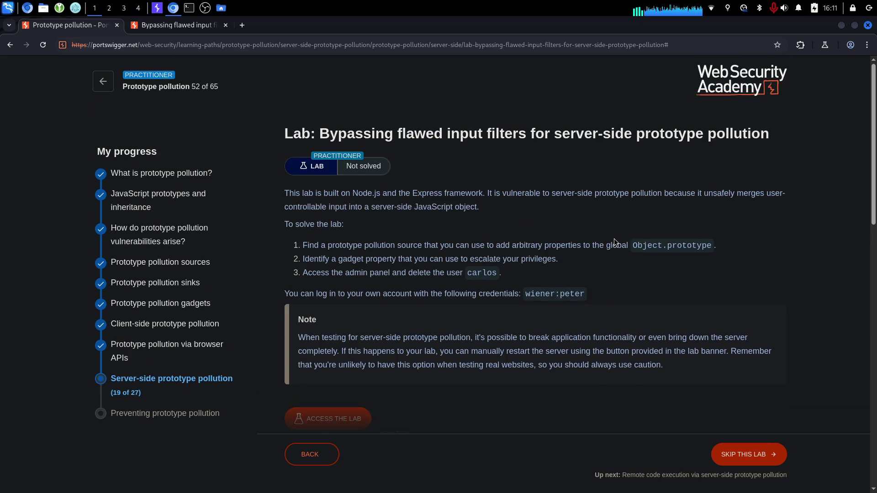
Step: Bring the Repeater request back up and resend it with the constructor.prototype isAdmin true payload
left_click(199, 27)
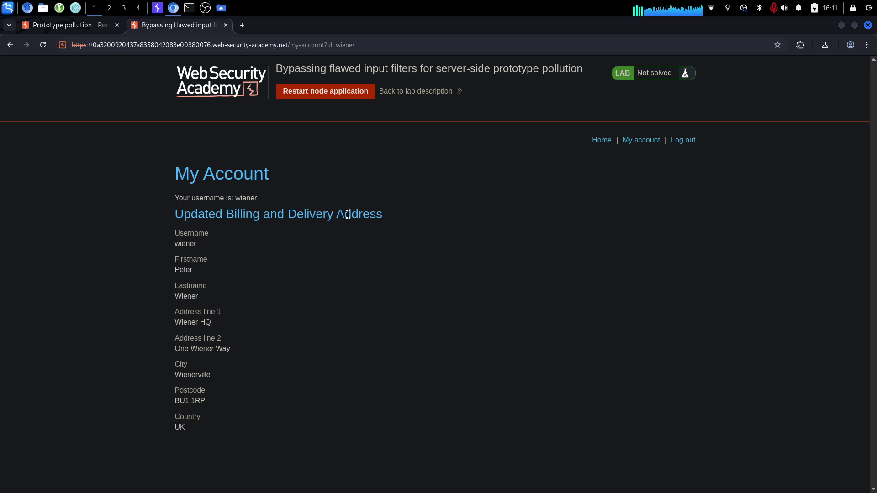
left_click(112, 21)
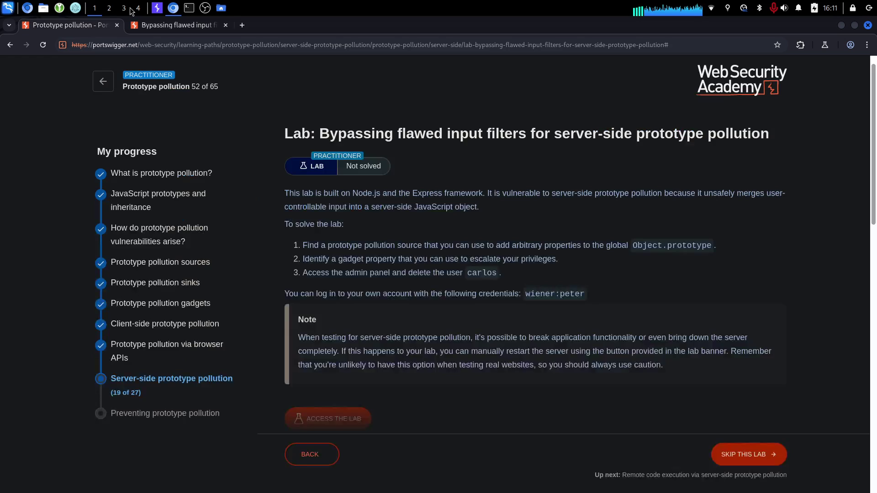
left_click(157, 8)
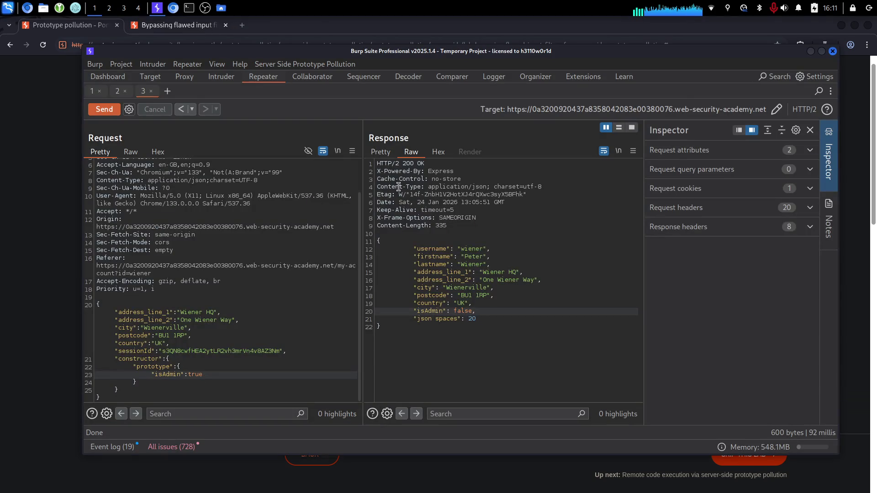
left_click(450, 319)
double_click(191, 374)
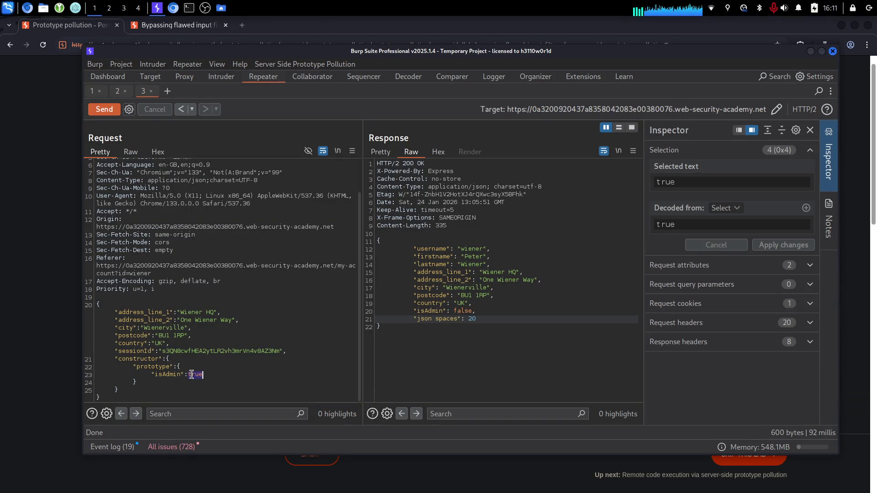
left_click(105, 110)
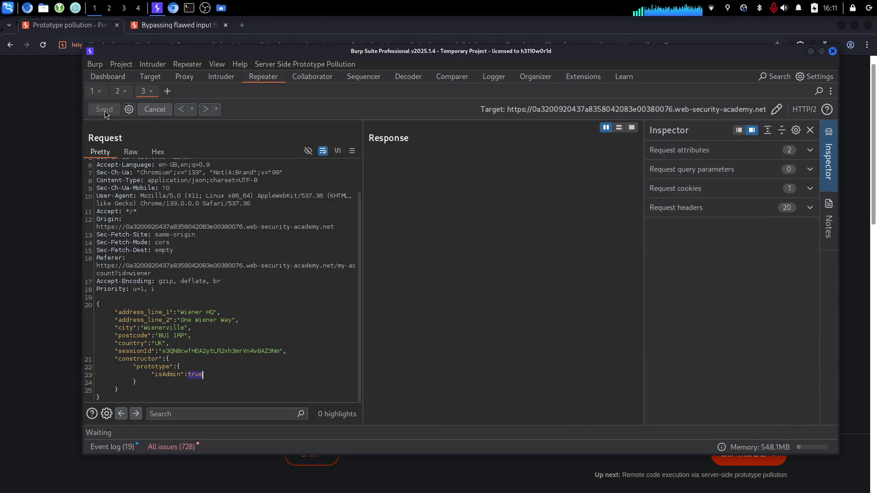
Step: Confirm the response now reports isAdmin true, then return to the lab site in the browser
left_click(458, 315)
left_click(466, 344)
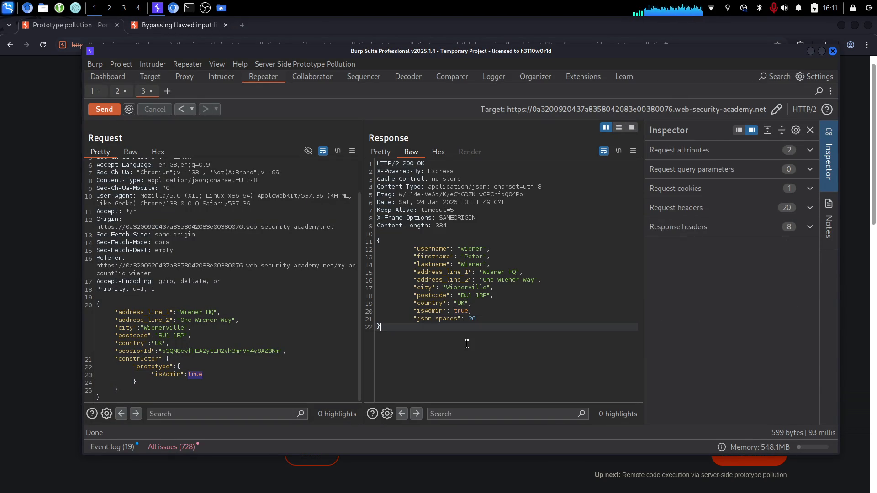
left_click(465, 319)
double_click(465, 311)
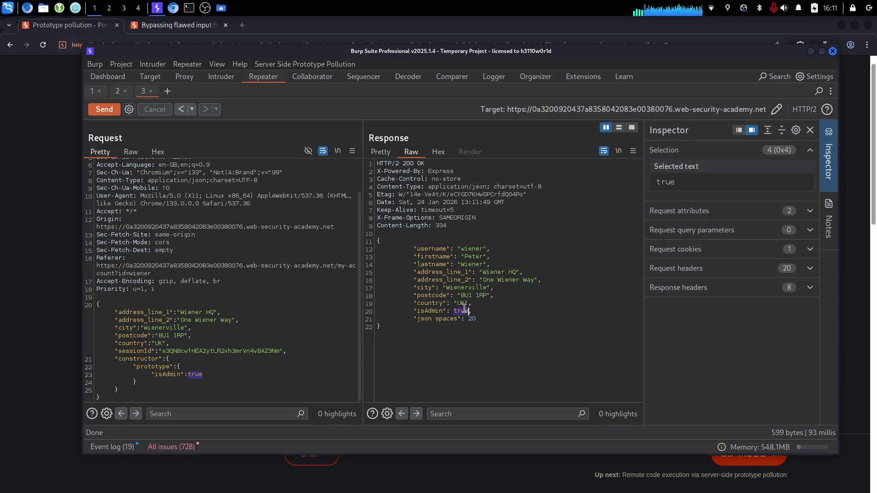
left_click(445, 338)
key("alt+Tab")
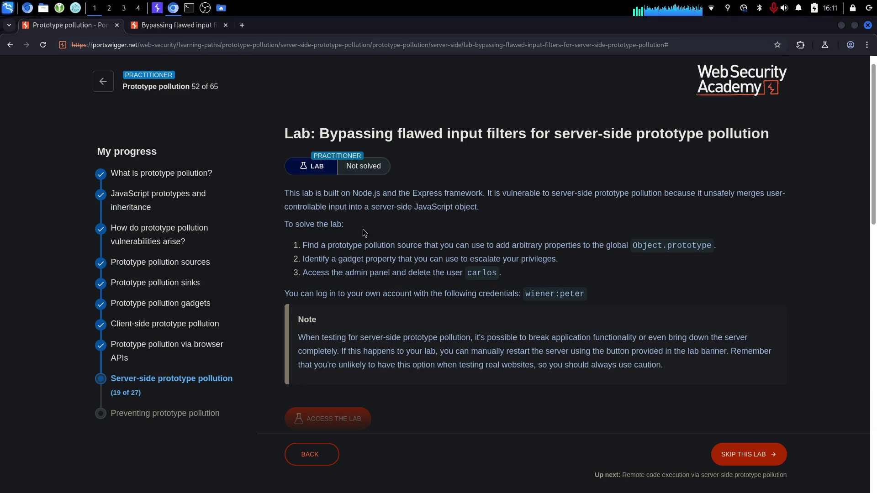
left_click(184, 26)
Step: Reload the account page, delete carlos from the Admin panel, close the lab tab and reload the description as Solved
key("F5")
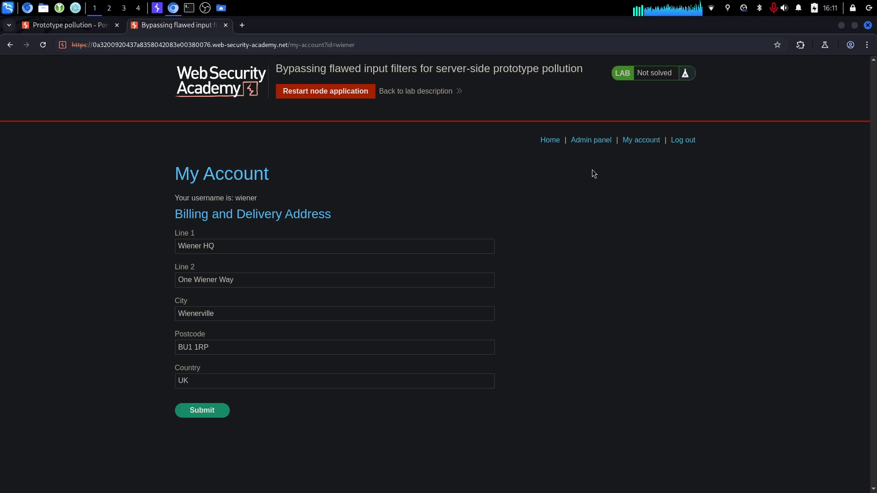
left_click(595, 143)
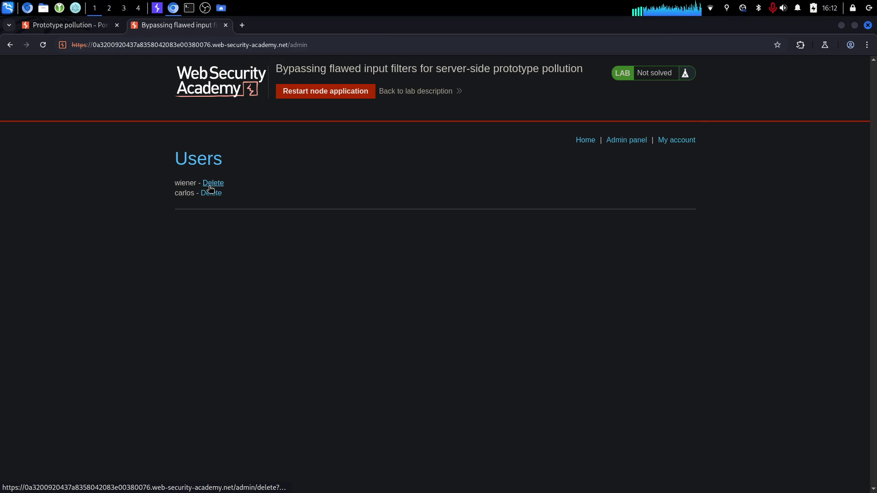
left_click(211, 194)
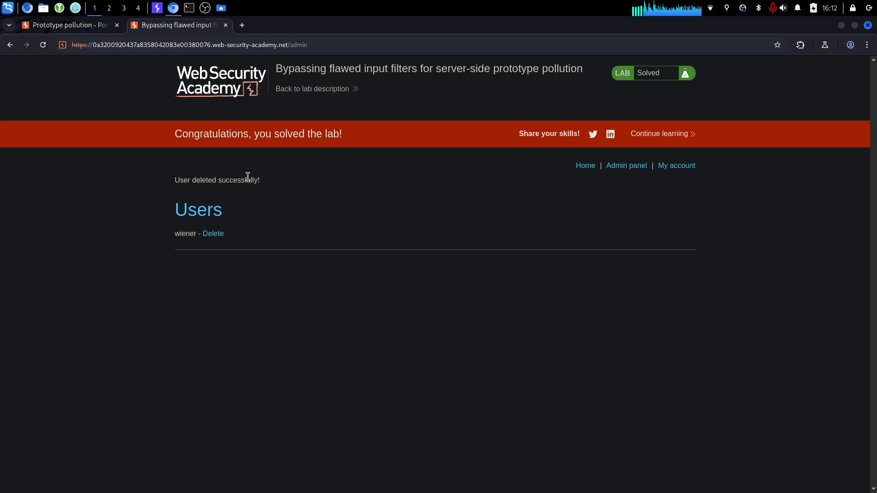
left_click(226, 25)
left_click(43, 45)
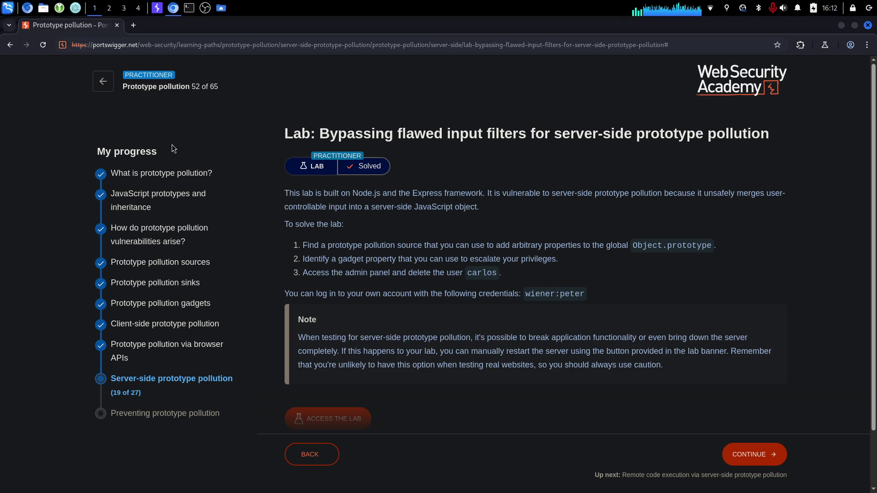
scroll(388, 210, "down", 2)
scroll(394, 218, "up", 2)
Step: Continue to the RCE introduction page and read it, highlighting the term RCE
left_click(754, 456)
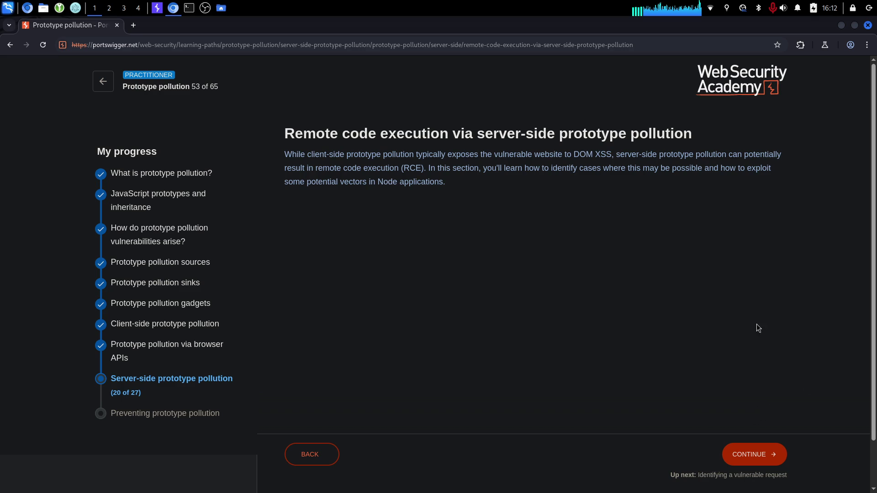
scroll(548, 198, "down", 2)
scroll(505, 183, "up", 2)
left_click_drag(466, 192, 411, 153)
left_click(405, 169)
double_click(408, 170)
left_click(409, 171)
double_click(410, 171)
left_click(412, 171)
Step: Highlight the phrase 'remote code execution (RCE)' and continue to the Identifying a vulnerable request lesson
left_click_drag(421, 170, 316, 170)
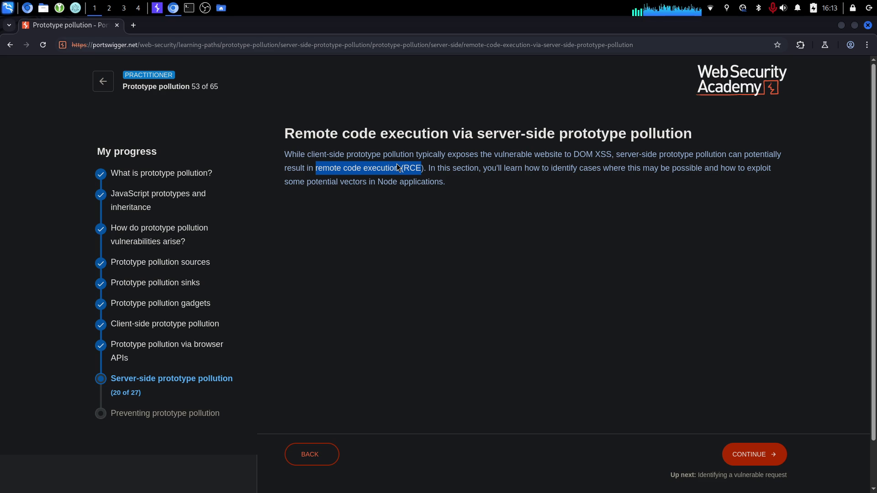
left_click(708, 209)
left_click(767, 451)
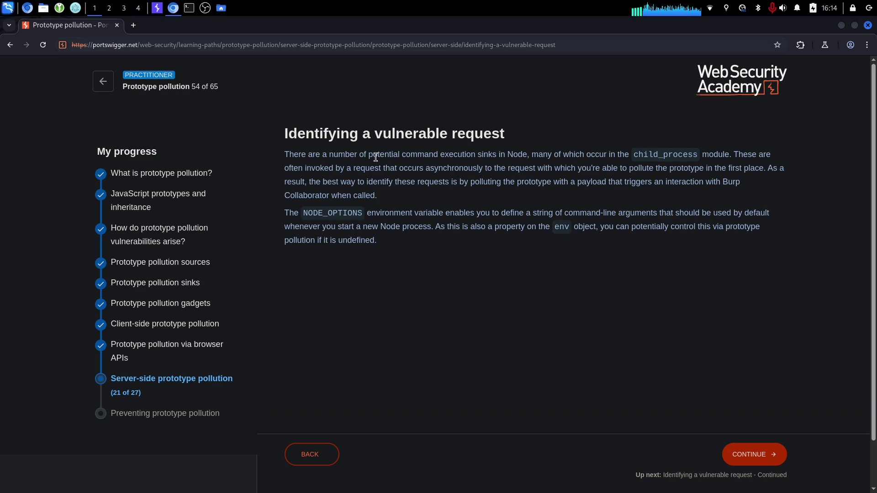
Step: Open the learning-path overview in a second tab, note the remote code execution lab entry, and return to the lesson tab
left_click_drag(287, 124, 535, 145)
left_click(541, 143)
middle_click(103, 81)
left_click(171, 26)
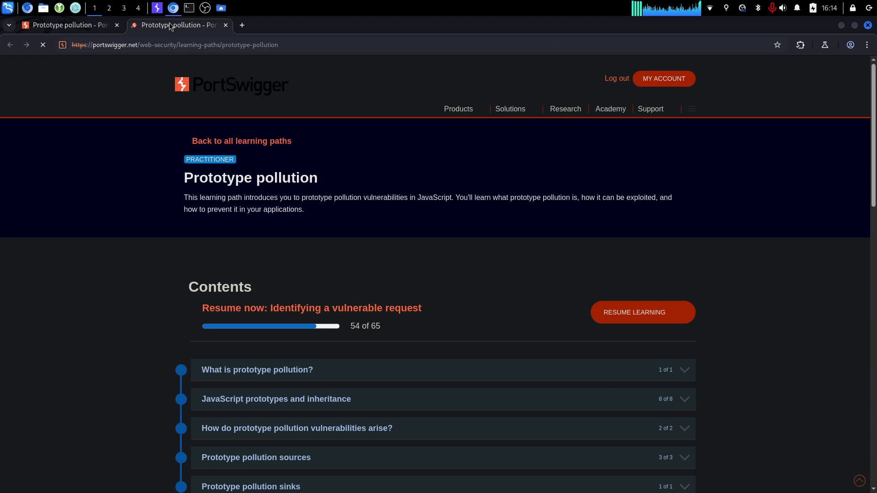
scroll(143, 192, "down", 5)
scroll(147, 194, "down", 3)
scroll(148, 193, "down", 5)
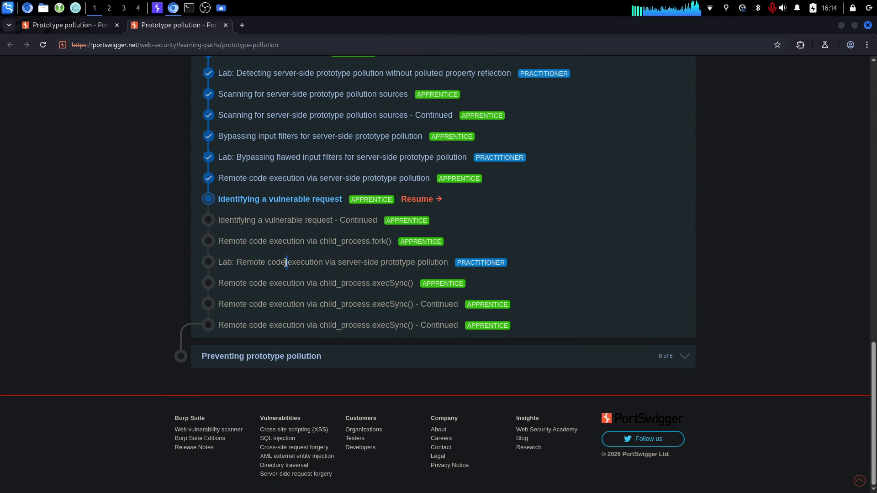
triple_click(286, 263)
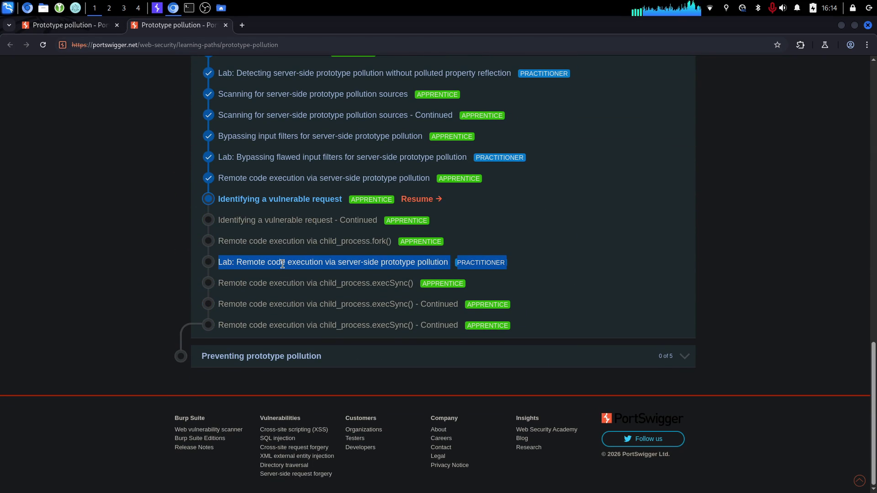
left_click(281, 263)
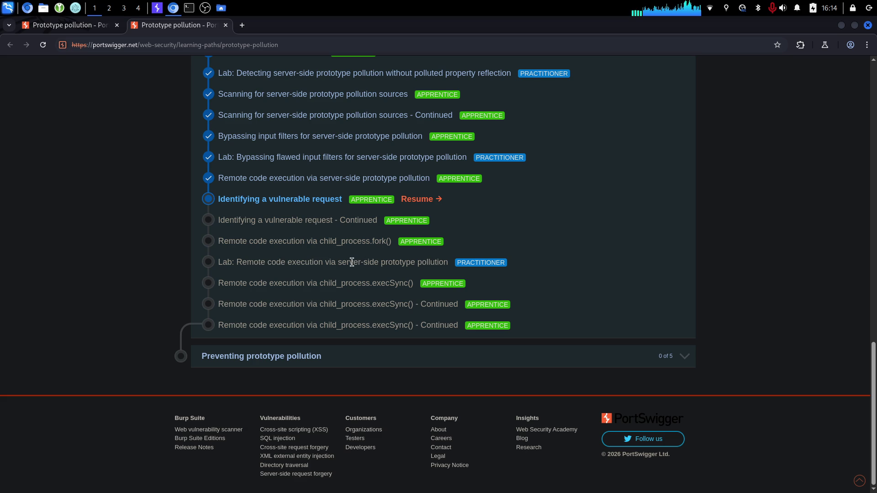
triple_click(301, 264)
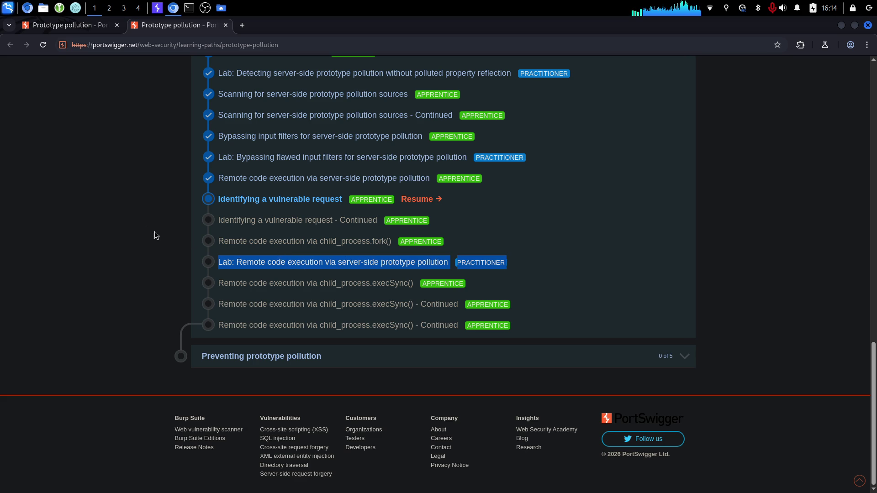
scroll(142, 206, "up", 10)
scroll(142, 179, "up", 10)
left_click(93, 28)
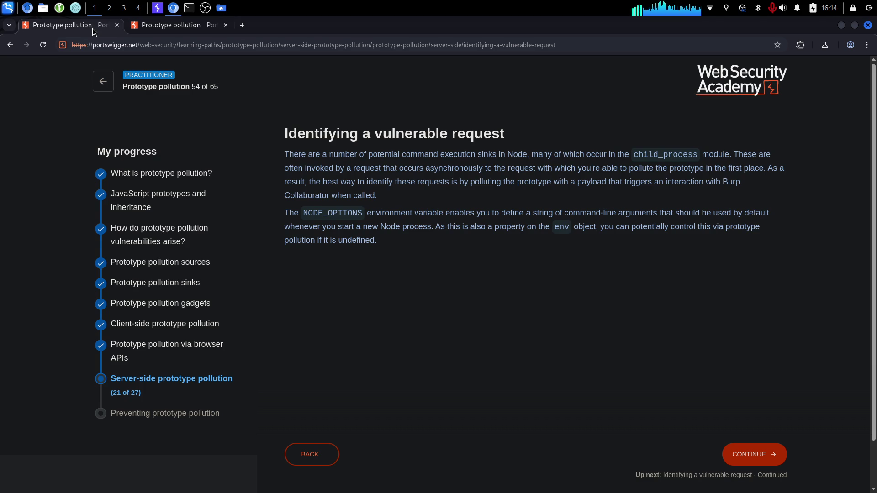
Step: Read the lesson, highlighting Node and the sentence on identifying requests, then advance to the continued lesson
double_click(519, 152)
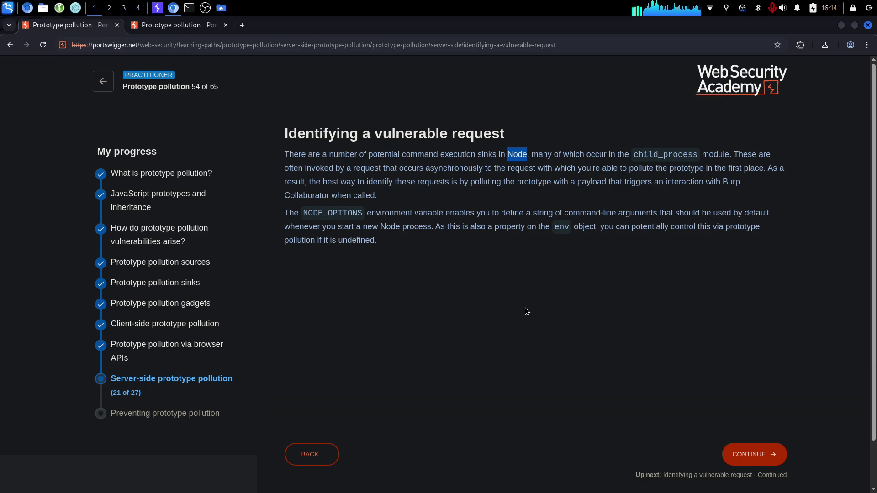
left_click(503, 273)
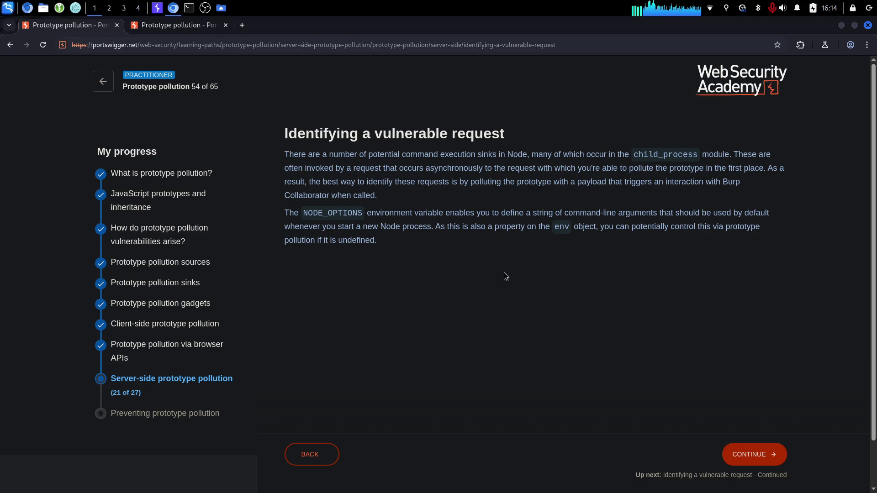
mouse_move(340, 155)
left_mouse_down()
mouse_move(405, 190)
mouse_move(441, 182)
left_mouse_up()
left_click(406, 191)
left_click(500, 176)
mouse_move(323, 181)
left_mouse_down()
mouse_move(652, 182)
mouse_move(703, 193)
left_mouse_up()
left_click(596, 247)
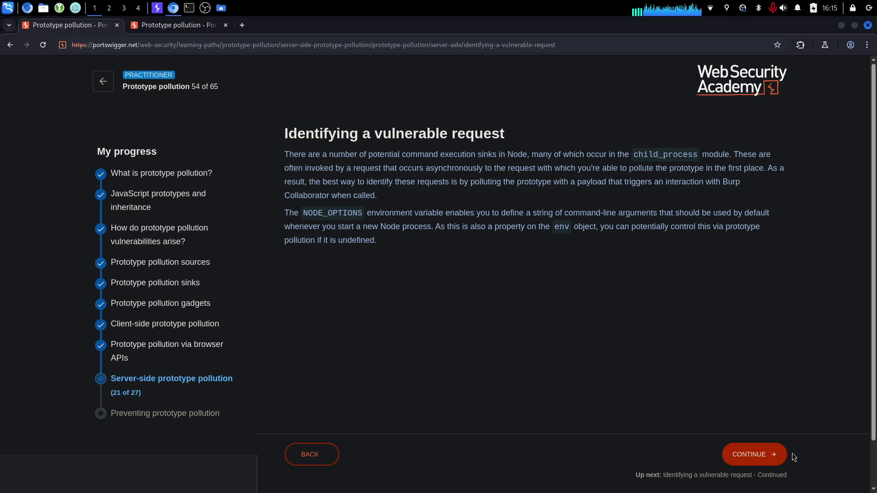
left_click(781, 438)
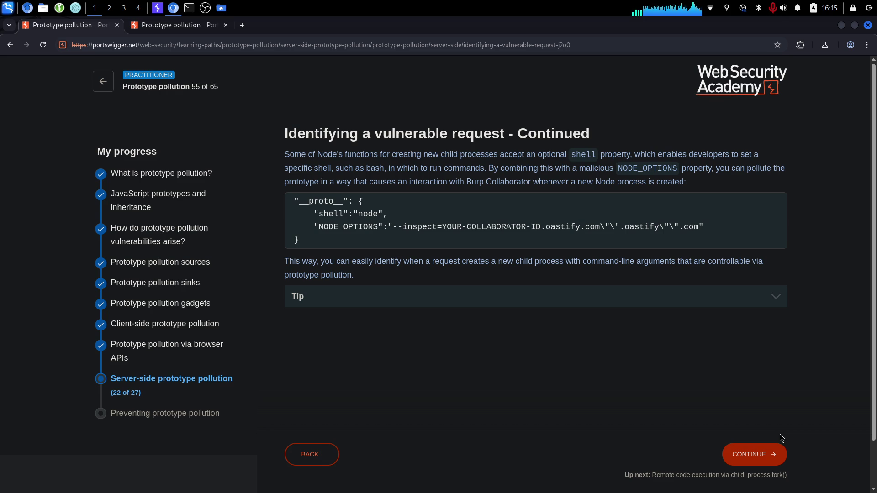
Step: Read the example NODE_OPTIONS payload, highlighting the inspect argument and Collaborator host
left_click_drag(293, 201, 375, 201)
left_click(374, 200)
left_click_drag(619, 168, 667, 169)
left_click(667, 170)
left_click_drag(395, 231, 527, 229)
left_click(525, 229)
left_click_drag(438, 227, 589, 227)
left_click(588, 228)
Step: Reveal the tip about escaped double-quotes and advance to the child_process.fork() lesson
left_click(469, 302)
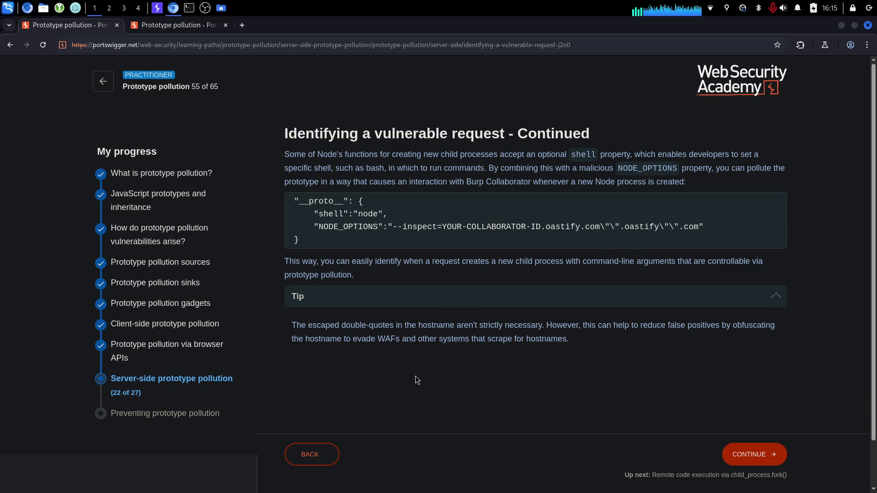
left_click(778, 455)
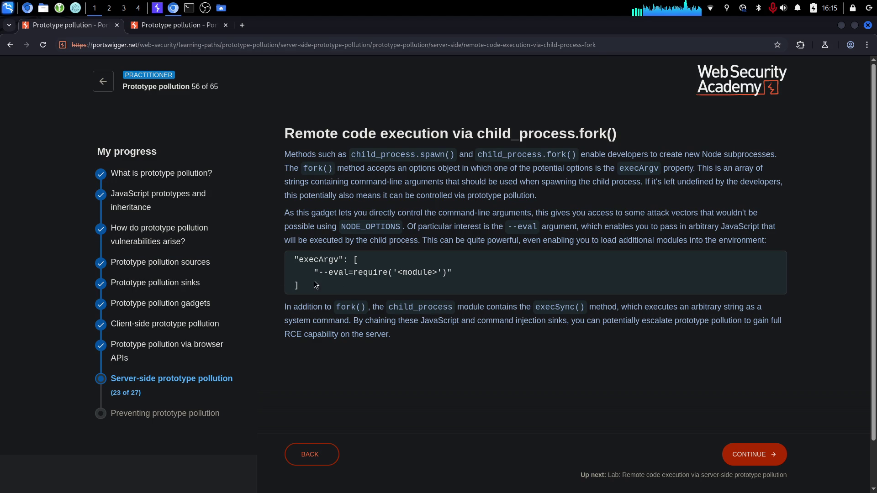
Step: Read the execArgv and execSync parts of the fork() article and continue to the remote code execution lab page
left_click_drag(304, 270, 520, 307)
left_click(575, 386)
mouse_move(626, 307)
left_mouse_down()
mouse_move(726, 307)
mouse_move(347, 320)
left_mouse_up()
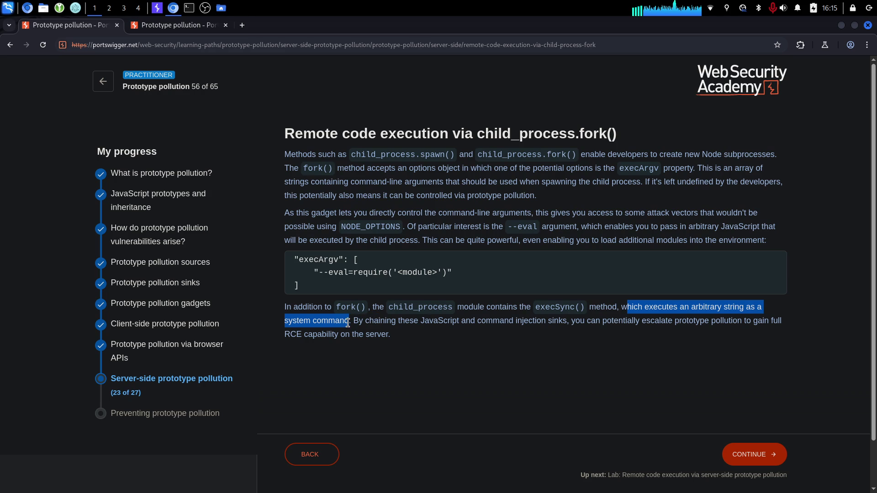
left_click(348, 321)
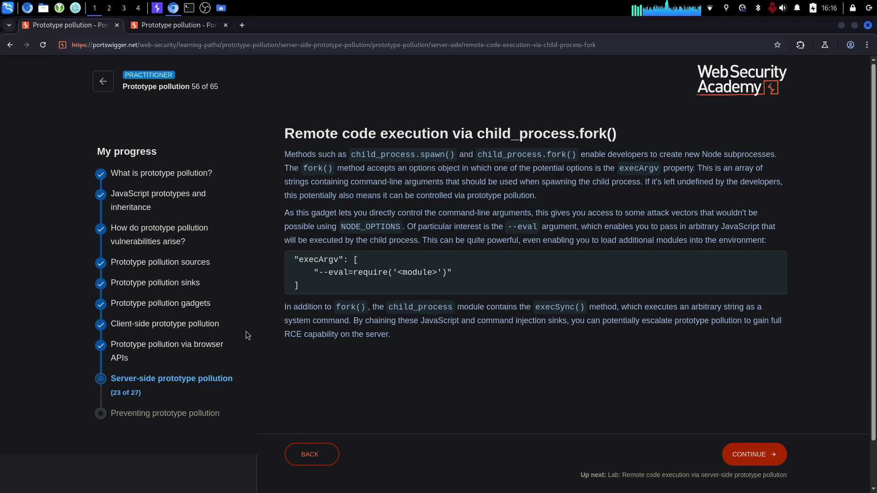
left_click(733, 447)
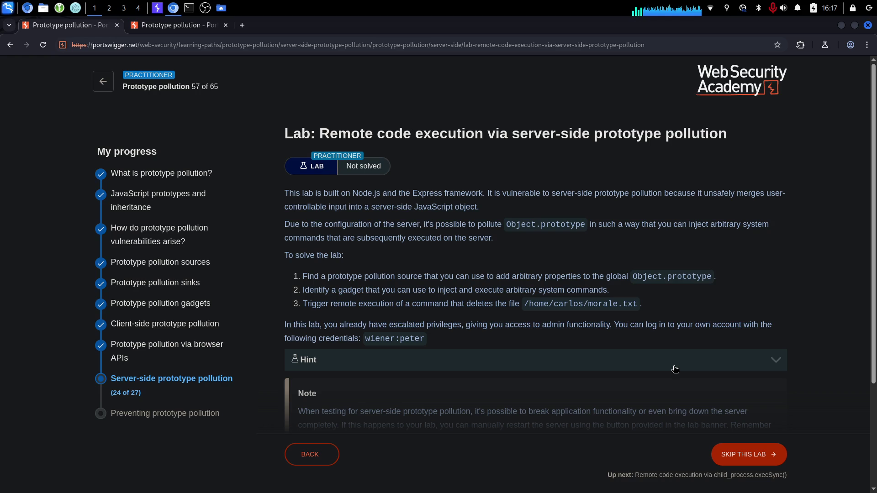
scroll(655, 264, "down", 1)
scroll(648, 271, "down", 1)
scroll(667, 273, "up", 1)
scroll(668, 273, "up", 1)
left_click_drag(312, 135, 765, 153)
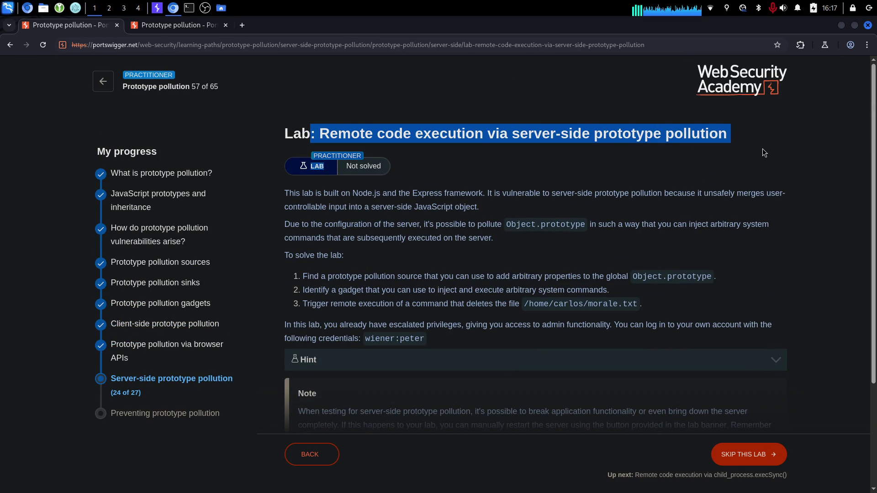
left_click(764, 152)
scroll(688, 194, "down", 1)
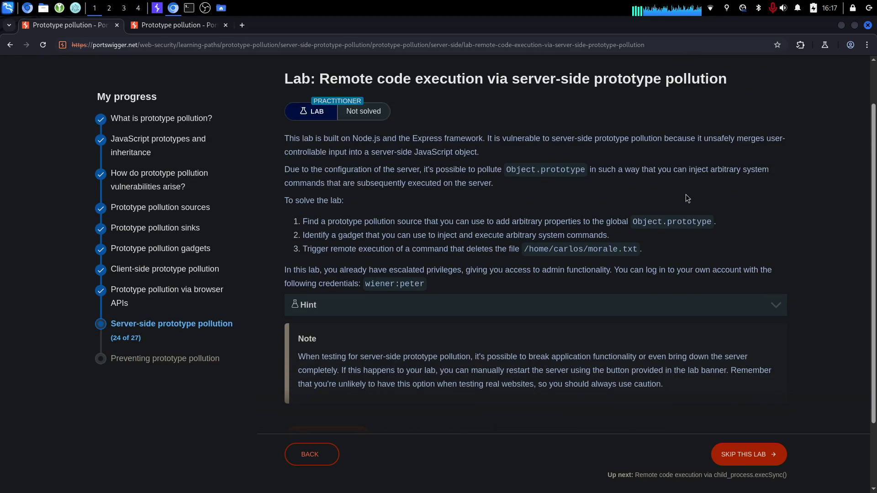
left_click_drag(315, 140, 464, 140)
left_click(463, 141)
left_click_drag(381, 169, 512, 191)
left_click(514, 191)
scroll(381, 180, "up", 2)
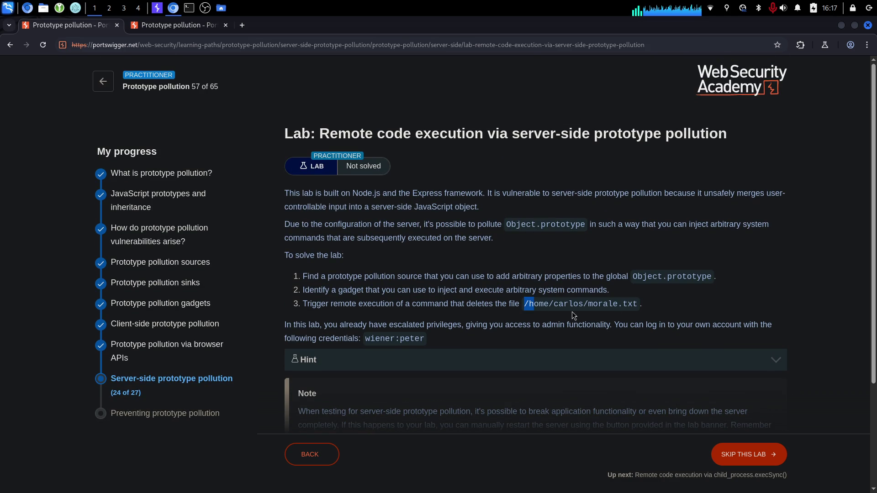
left_click_drag(526, 305, 639, 305)
left_click(524, 295)
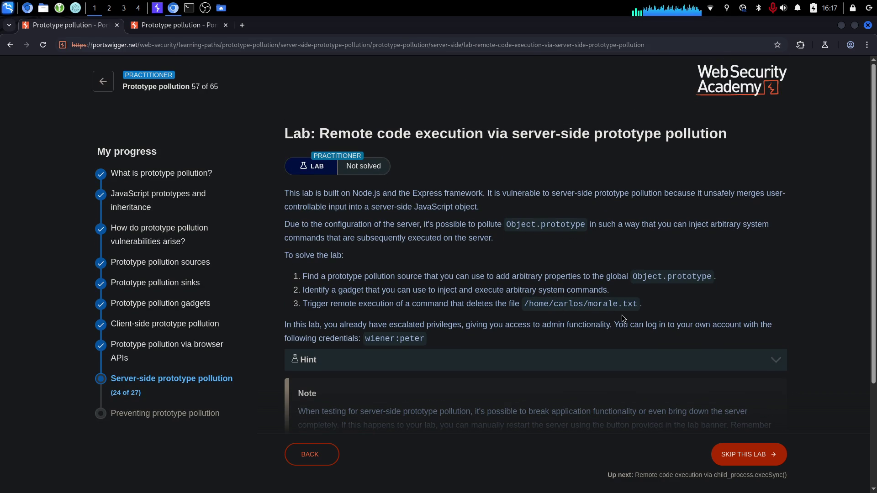
triple_click(601, 305)
left_click(654, 305)
left_click_drag(375, 304, 541, 306)
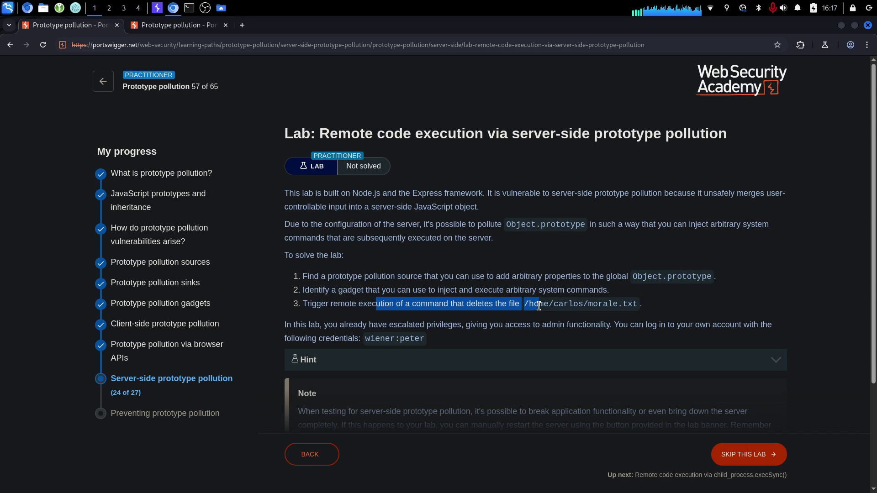
left_click(521, 323)
scroll(411, 384, "down", 2)
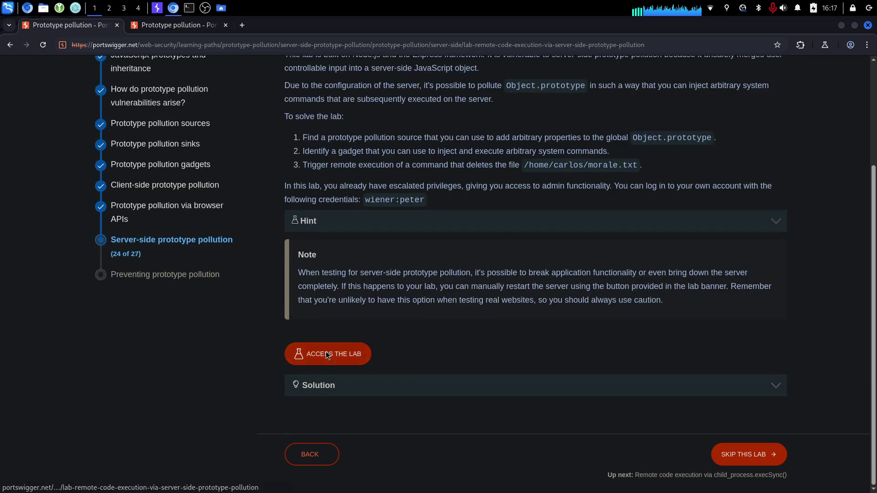
Step: Launch the lab site via ACCESS THE LAB, switch to its tab once loaded, and go to My account
left_click(323, 355)
key("ctrl+Tab")
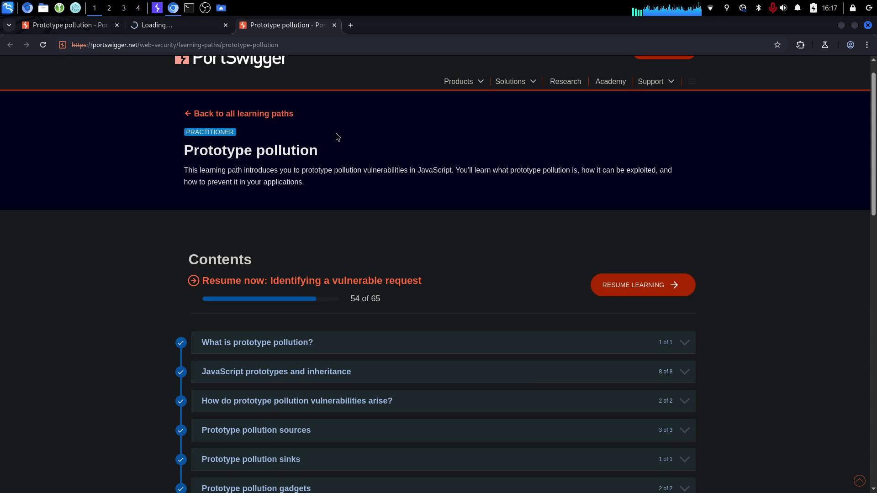
key("ctrl+w")
key("ctrl+Tab")
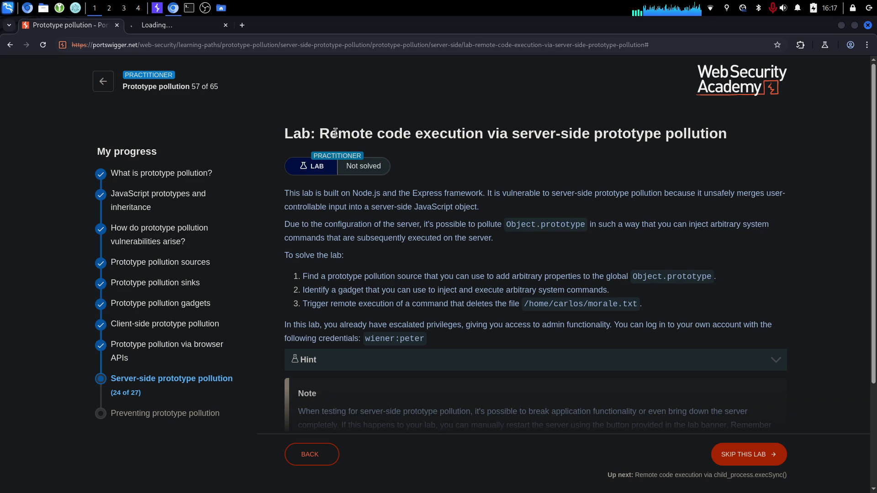
key("ctrl+Tab")
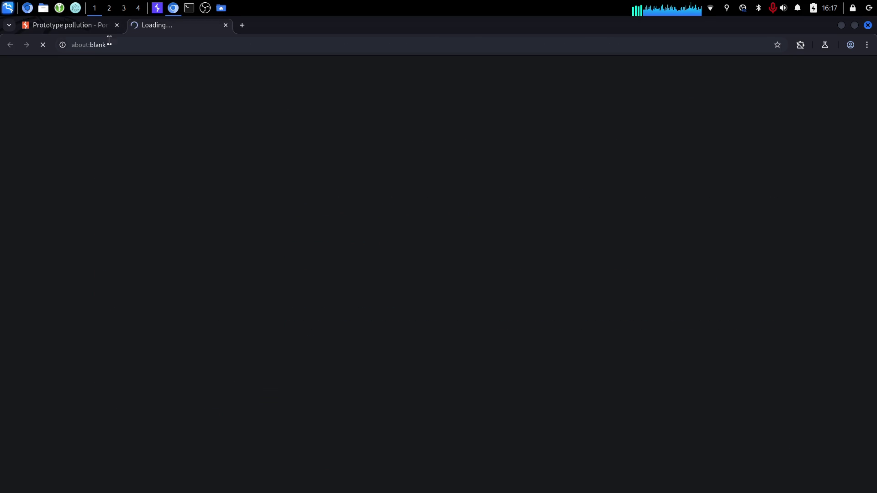
left_click(94, 28)
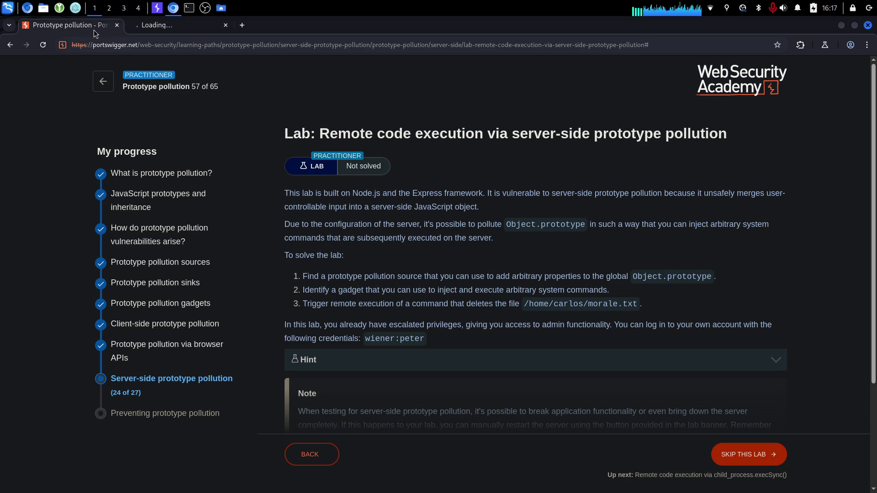
key("ctrl+Tab")
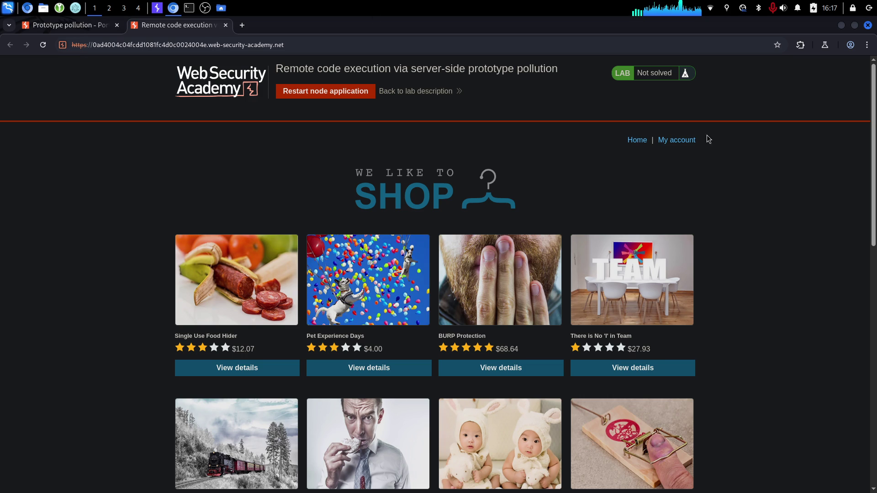
left_click(690, 140)
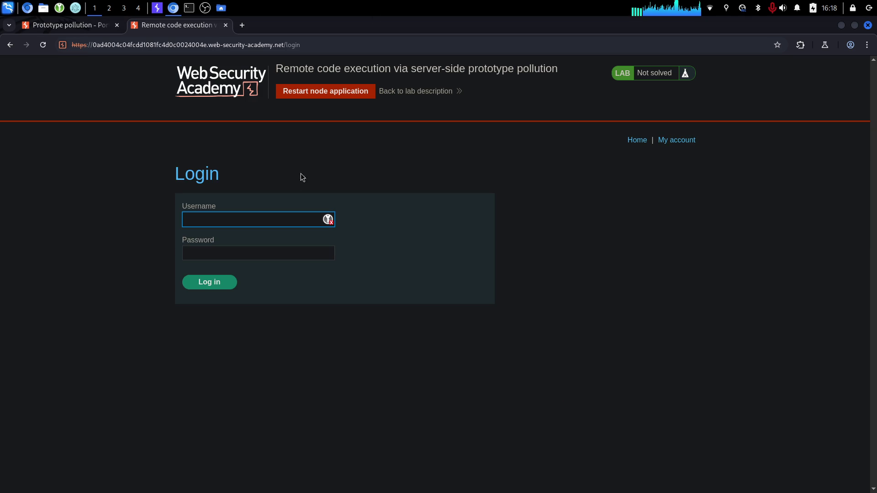
type("wiener")
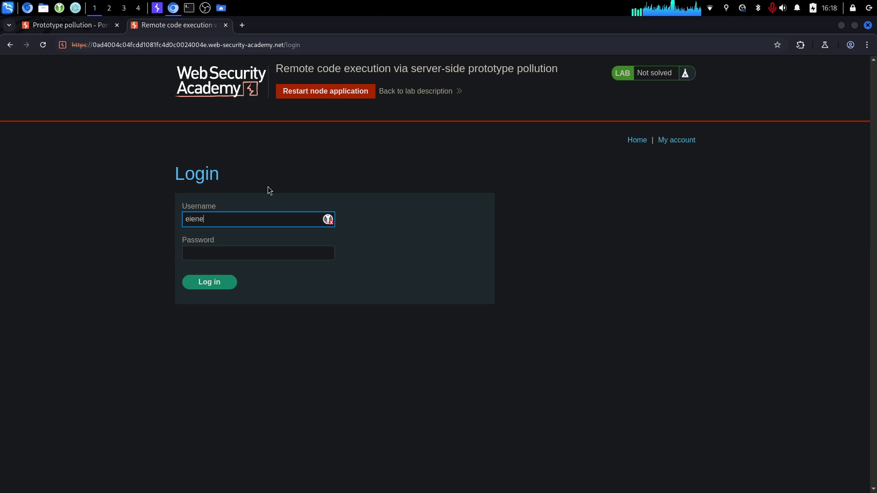
Step: Log in as wiener / peter, submit the billing and delivery address form unchanged, and bring Burp forward
key("BackSpace")
key("BackSpace")
key("BackSpace")
type("wiener")
key("Tab")
type("peter")
key("Return")
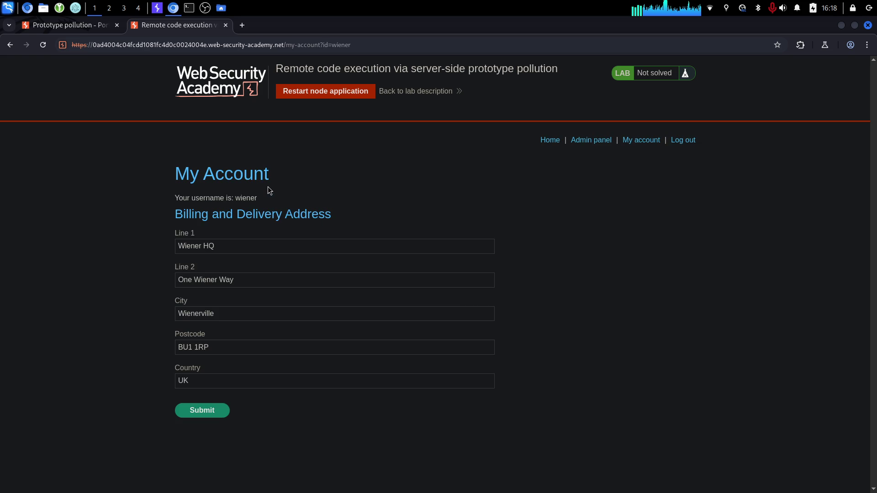
left_click(183, 413)
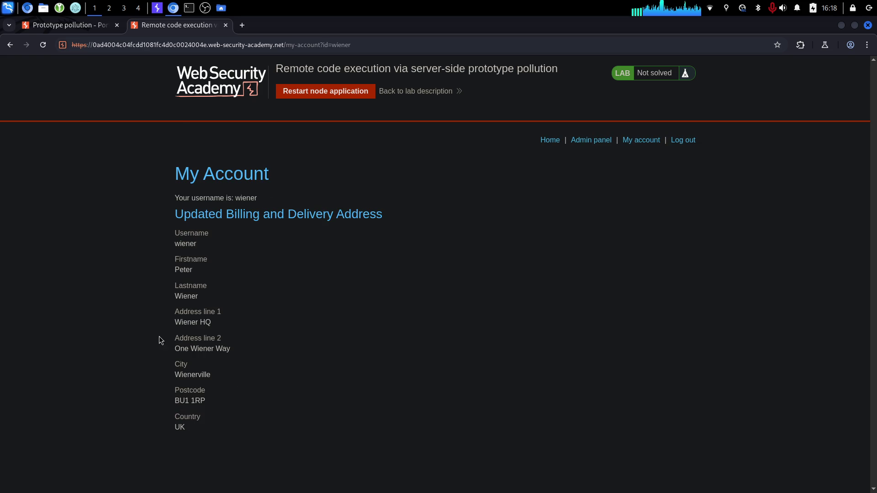
left_click(158, 9)
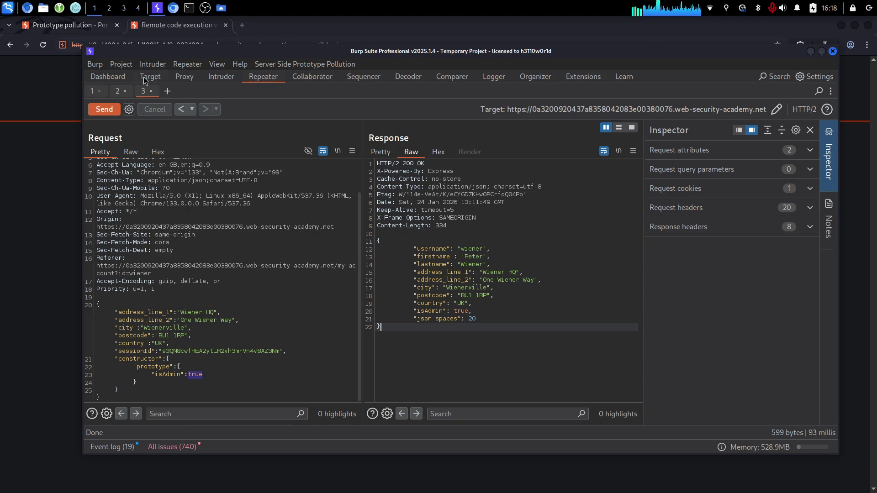
Step: Select the latest POST /my-account/change-address in Proxy HTTP history and send it to Repeater
left_click(182, 80)
left_click(275, 148)
left_click(278, 133)
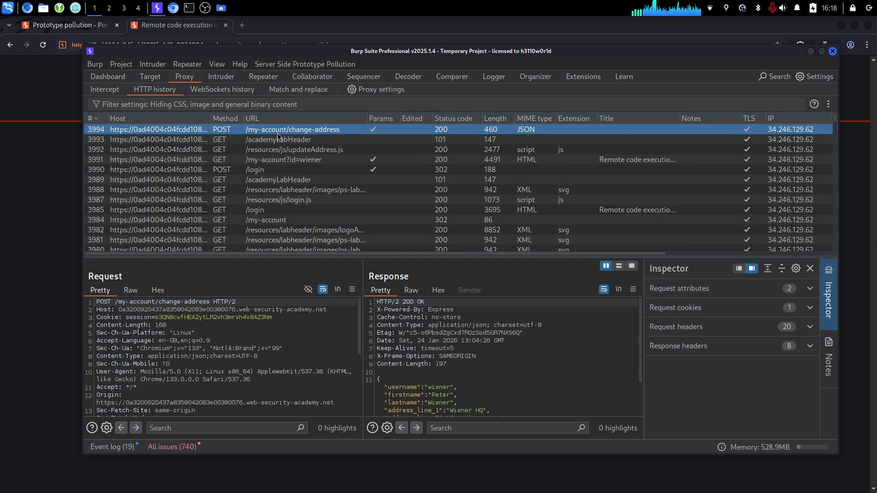
key("ctrl+r")
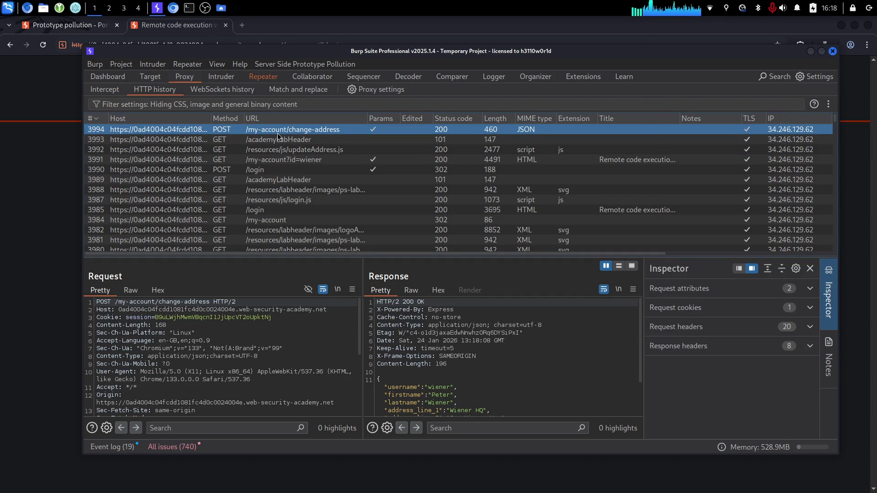
Step: View the request in Repeater tab 4 at its JSON body, then return to the lab description tab in Chrome
left_click(258, 77)
left_click(154, 336)
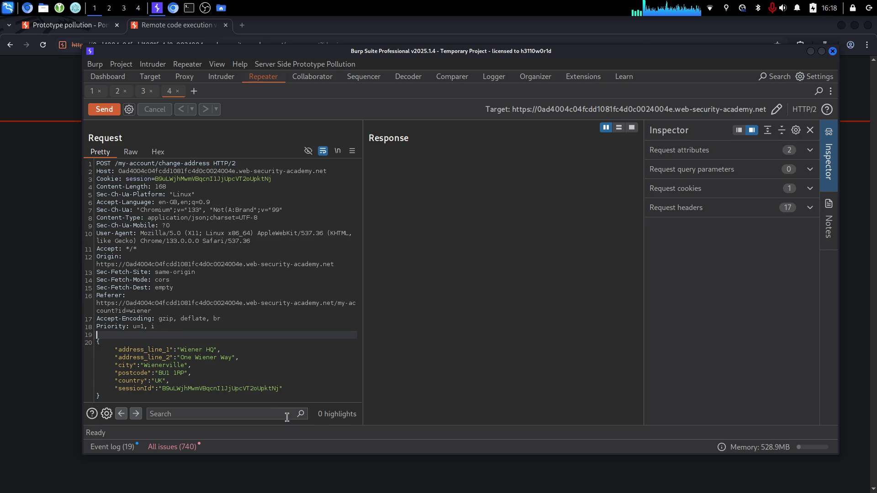
left_click(250, 389)
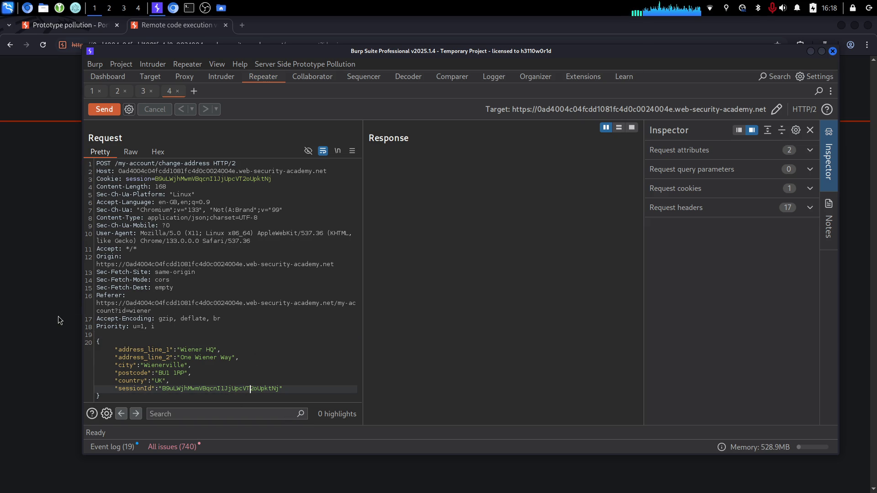
left_click(28, 346)
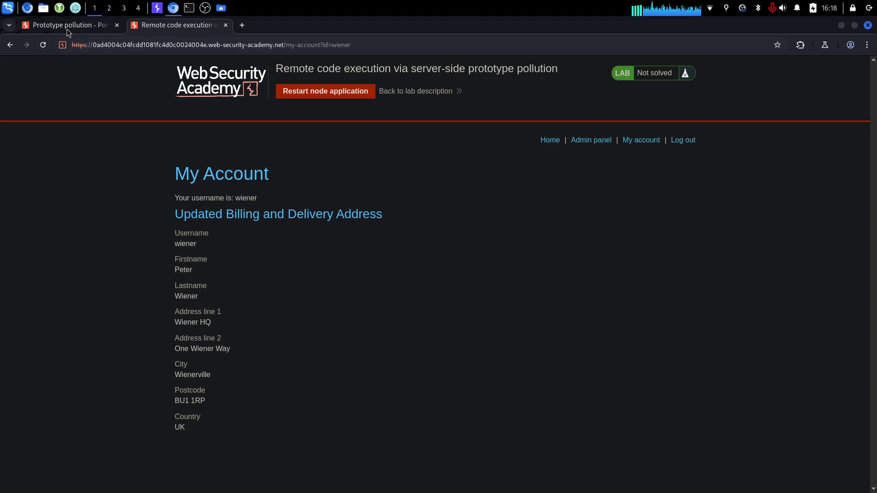
left_click(69, 25)
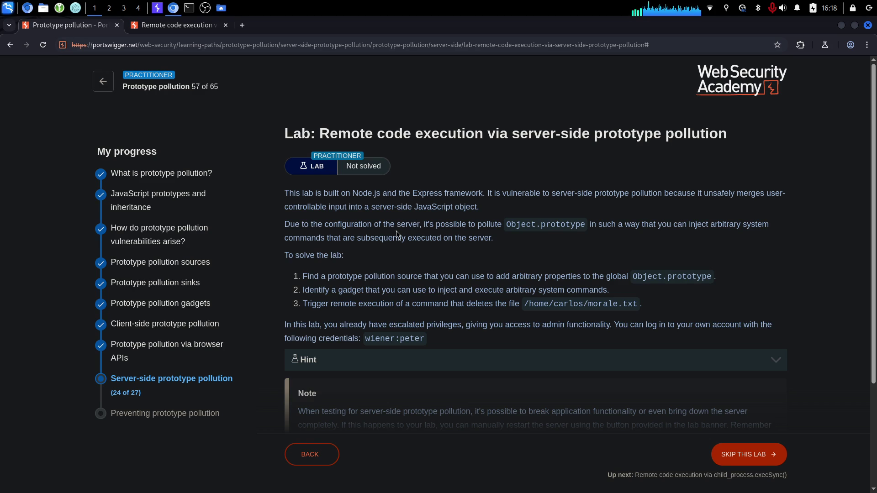
scroll(397, 233, "down", 1)
scroll(403, 240, "down", 2)
Step: Reveal the lab hint and expand the Solution section showing the prototype pollution source steps
left_click(405, 243)
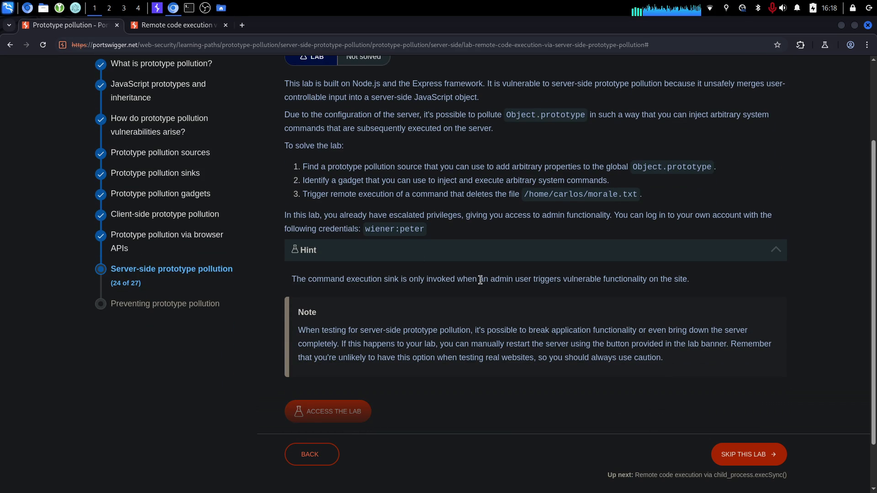
scroll(480, 280, "down", 2)
left_click(486, 391)
scroll(491, 307, "down", 2)
scroll(490, 308, "down", 2)
scroll(490, 312, "down", 2)
scroll(482, 298, "down", 2)
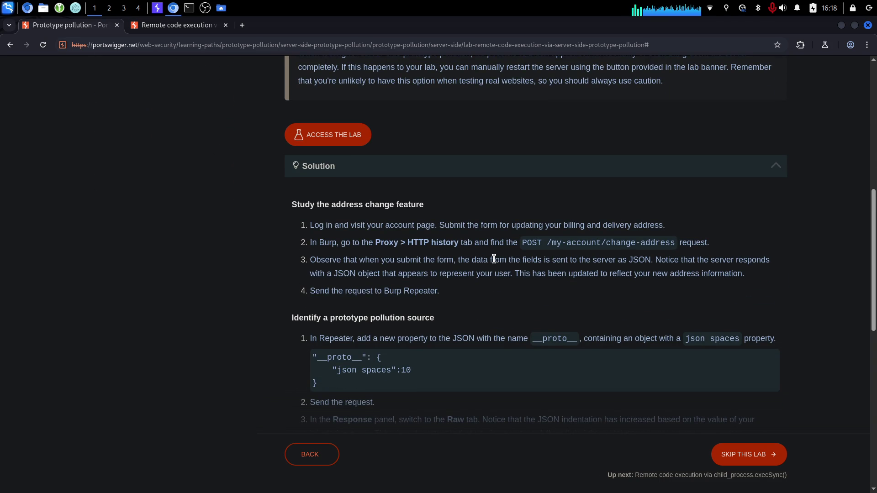
scroll(490, 262, "down", 2)
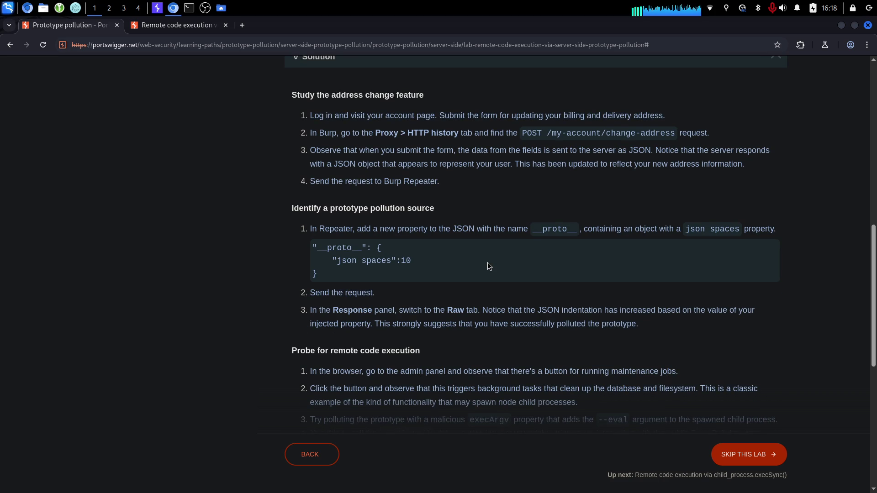
scroll(486, 263, "up", 1)
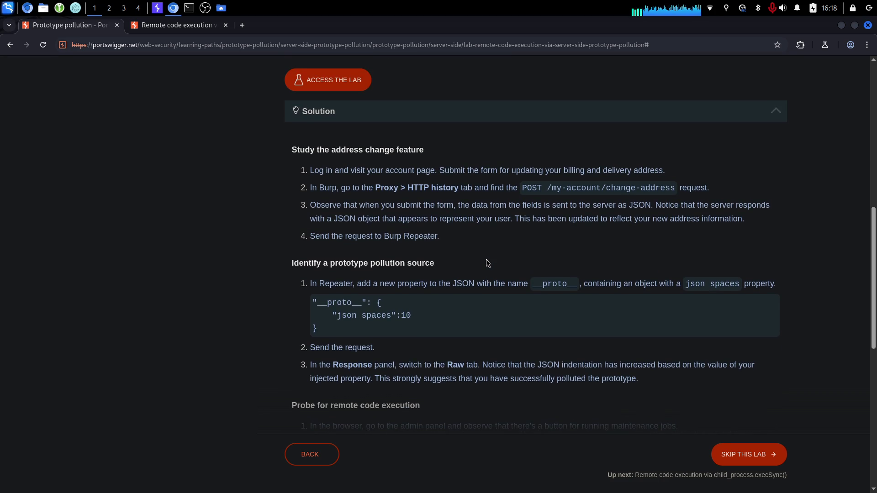
Step: Add a "__proto__" object with "json spaces":10 to the change-address JSON body and send it, getting an error response
key("alt+Tab")
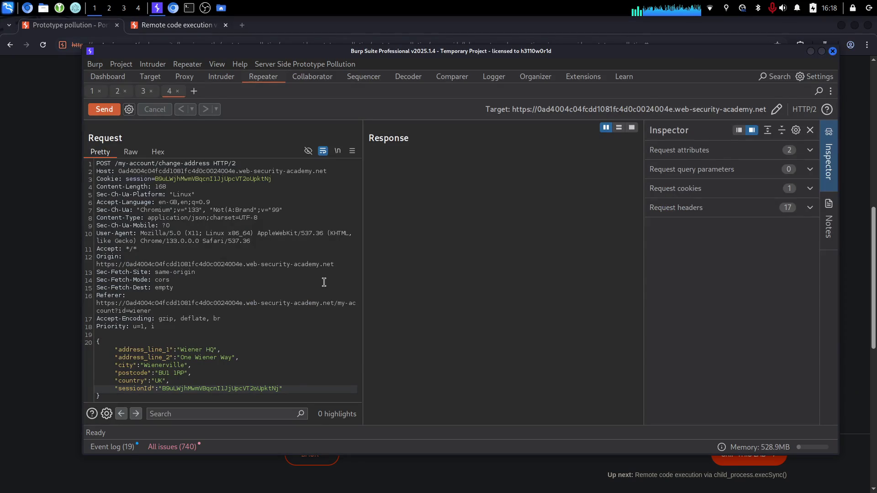
key("Return")
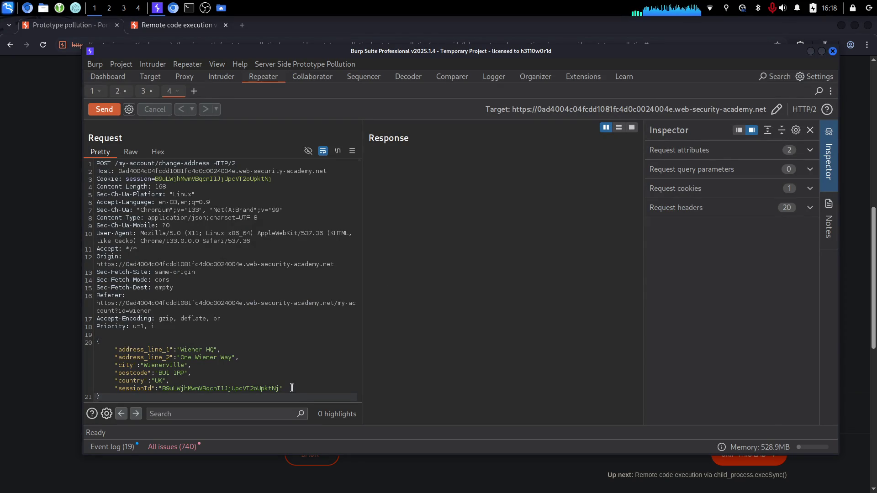
type("\"")
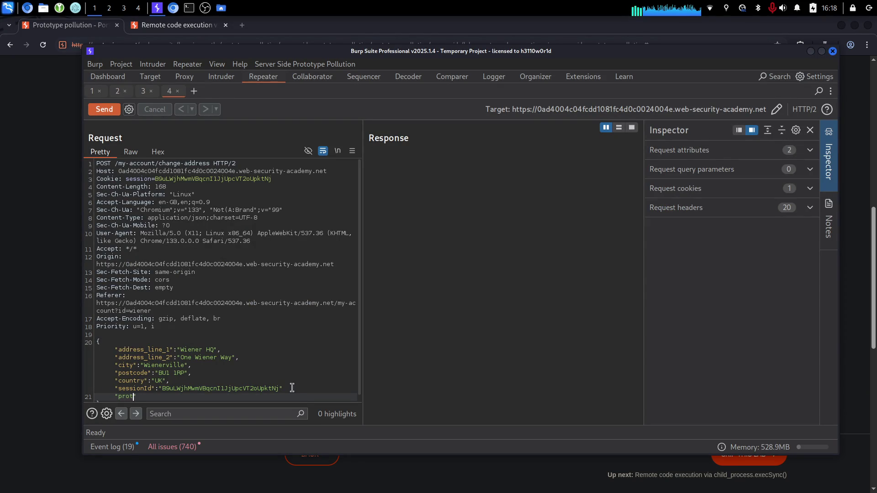
type("__proto__")
type(":{")
key("Return")
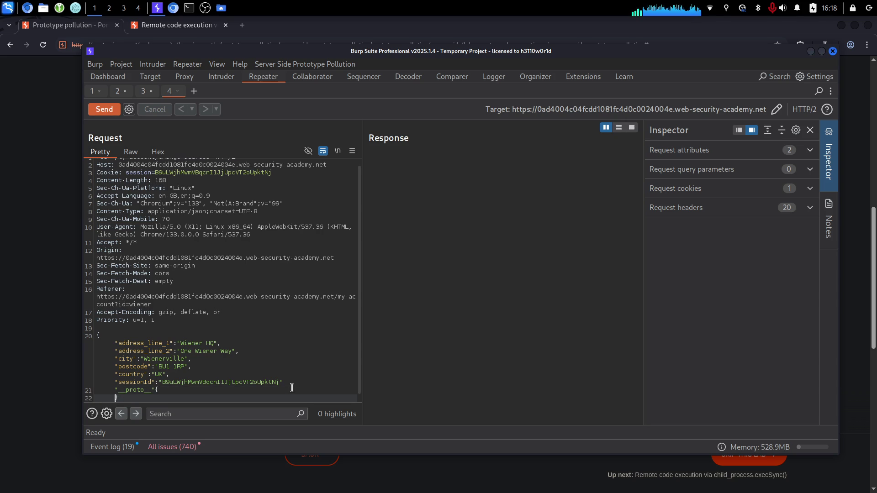
key("Return")
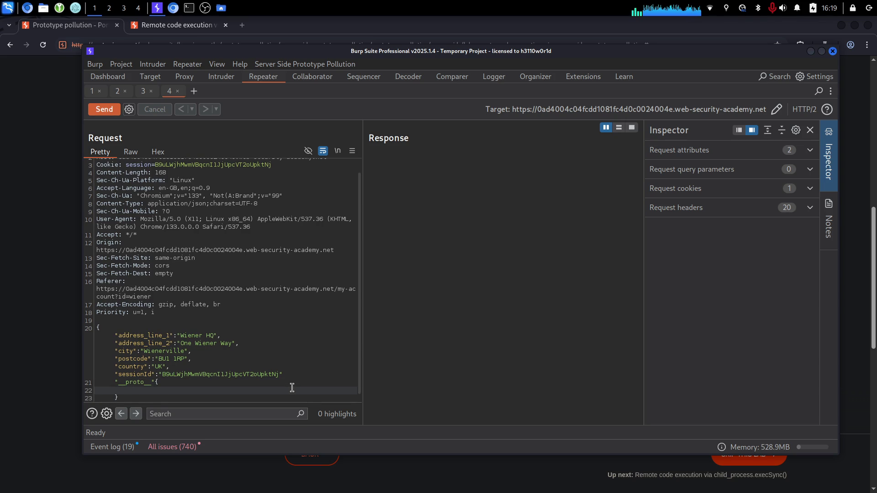
type("\"")
type("exe")
key("BackSpace")
key("BackSpace")
key("BackSpace")
key("BackSpace")
type("\"json spaces\"")
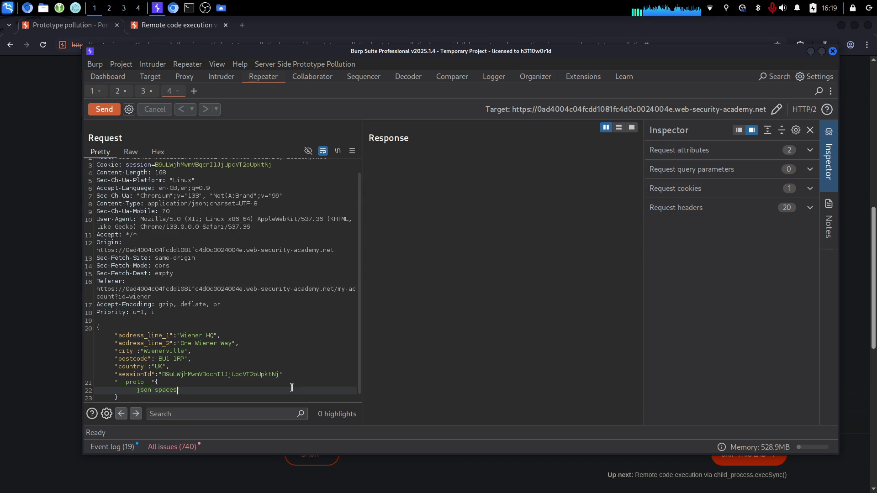
type(":10")
left_click(287, 373)
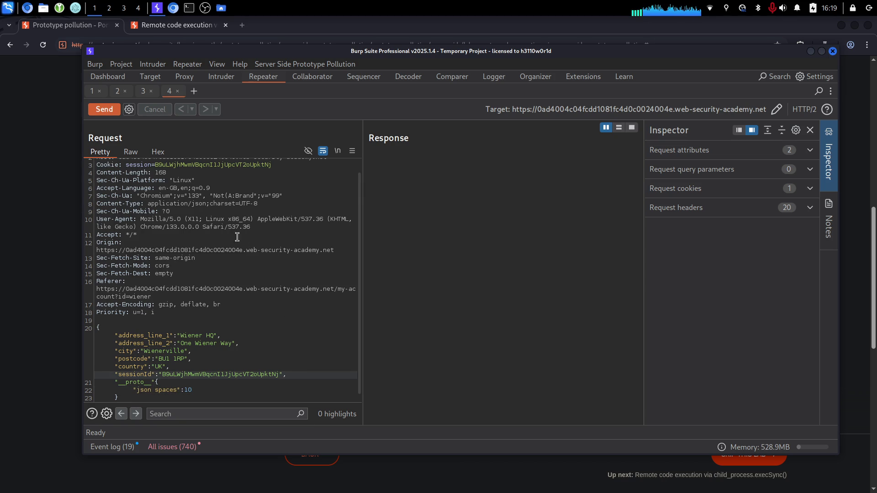
left_click(96, 111)
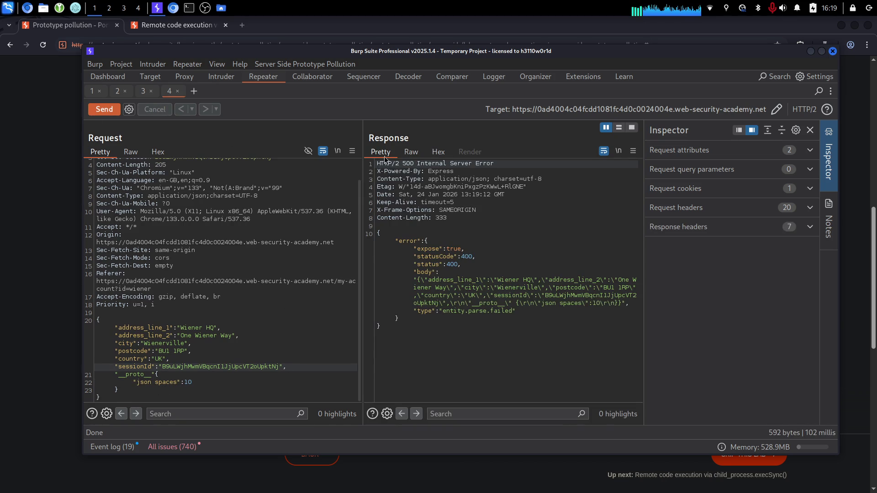
left_click(409, 152)
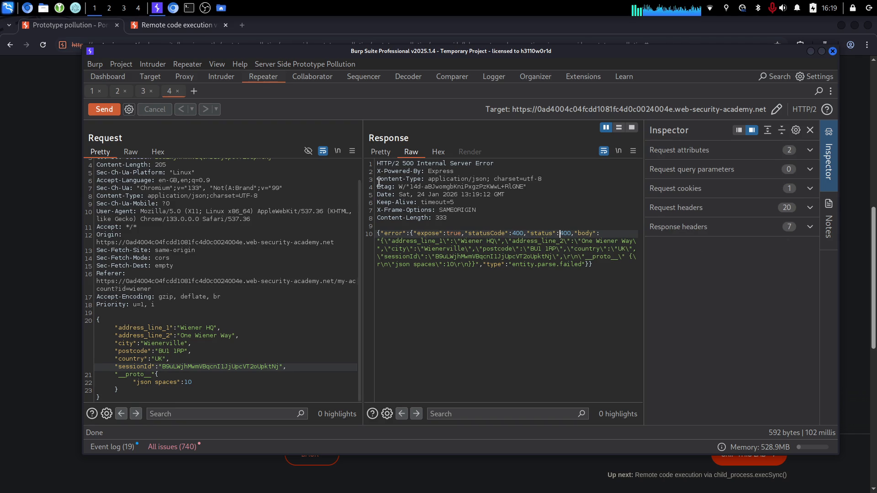
left_click(381, 151)
Step: Compare with the solution, insert the missing colon after __proto__, and resend for a 200 OK
left_click(247, 375)
left_click(208, 389)
left_click(198, 383)
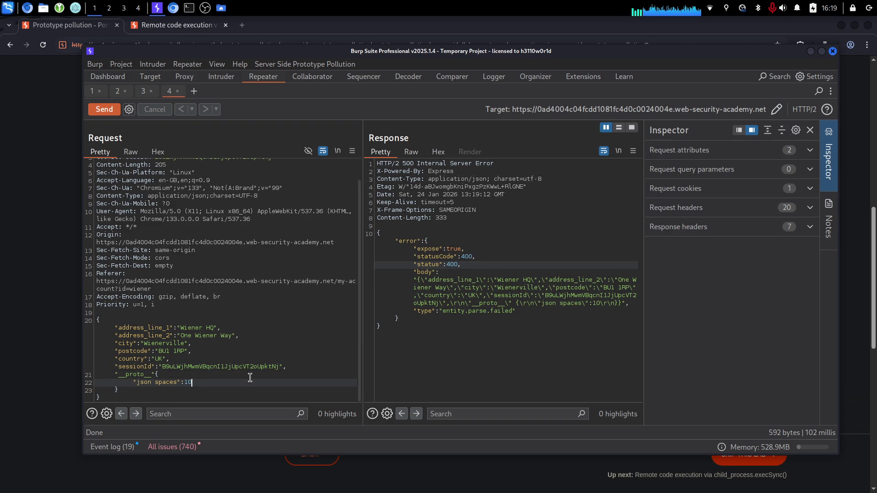
key("alt+Tab")
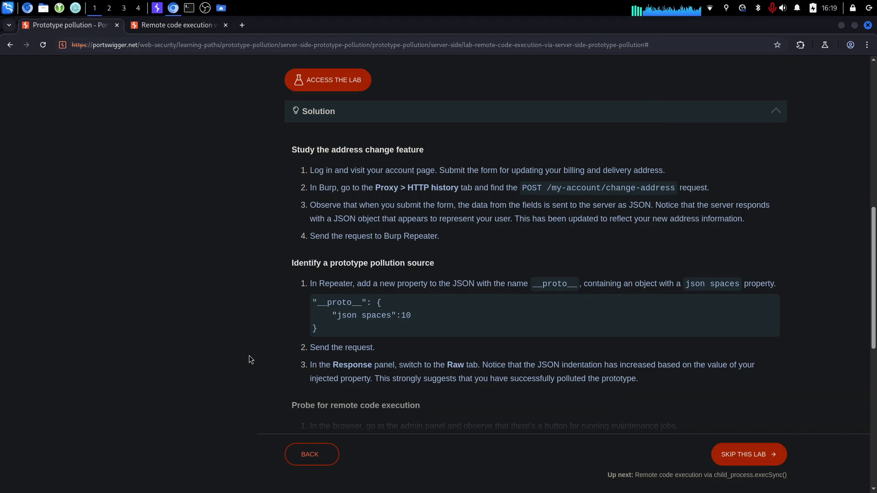
key("alt+Tab")
key("alt+Tab")
key("alt+Tab")
key("Up")
key("Home")
left_click(152, 380)
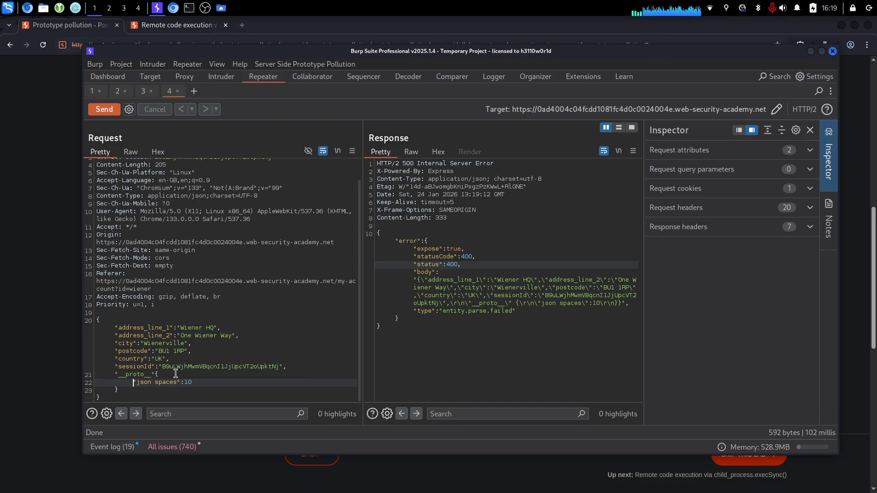
left_click(154, 375)
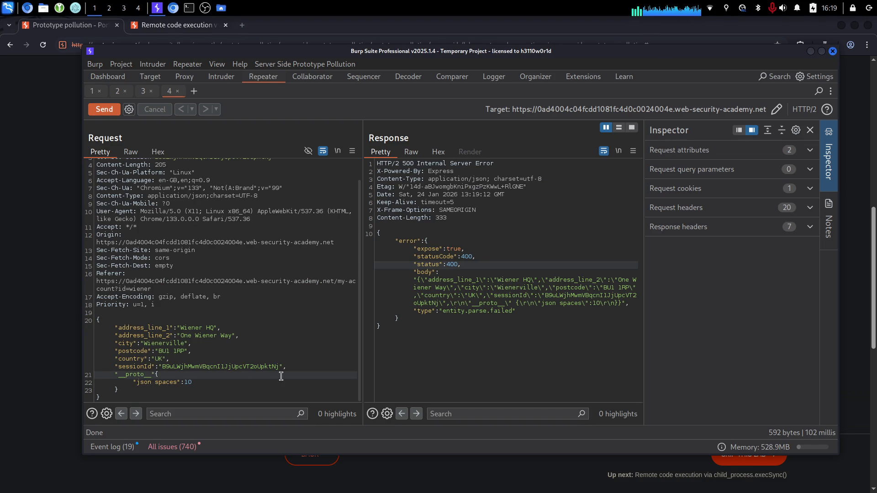
left_click(103, 111)
left_click(411, 151)
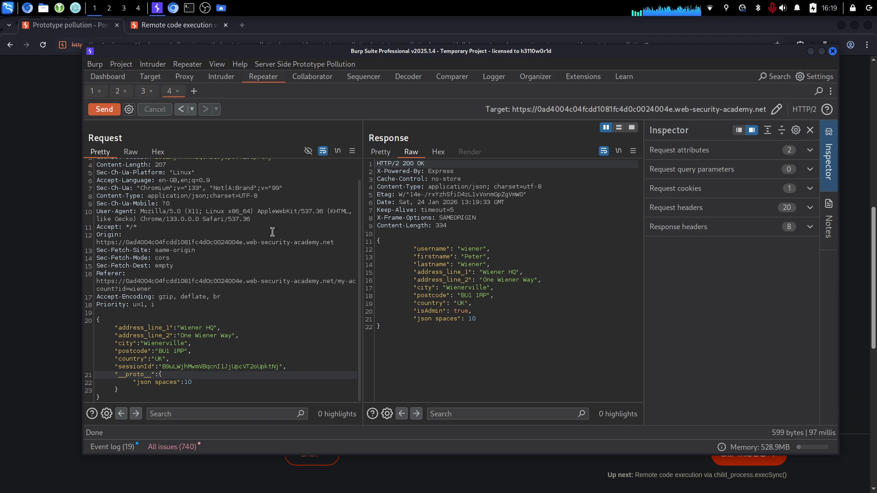
Step: Change the json spaces value to 30 and resend so the response reflects it
left_click(284, 381)
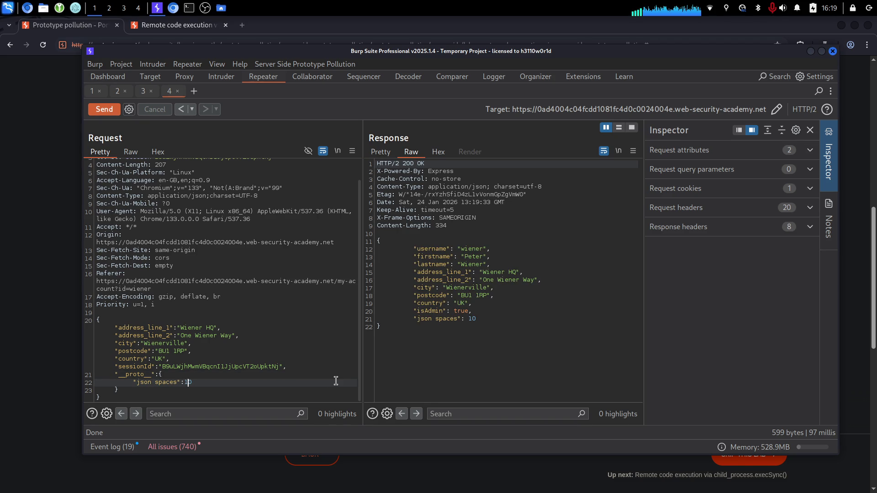
key("BackSpace")
type("30")
left_click(110, 108)
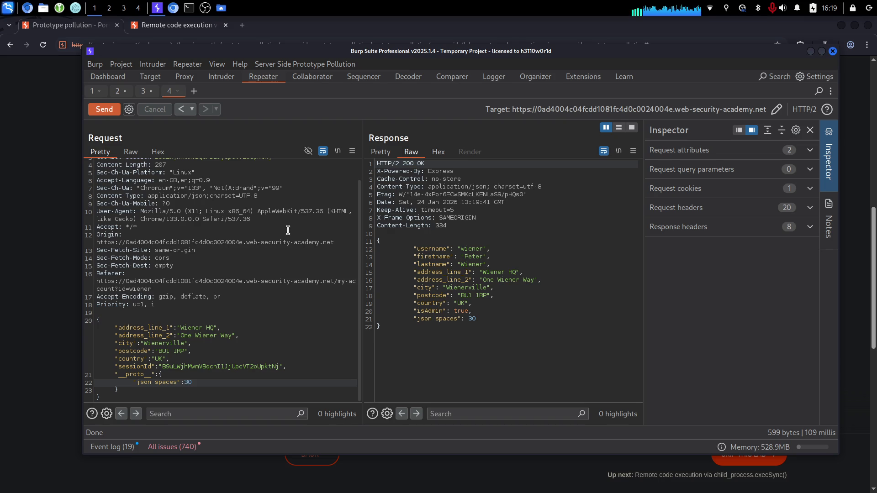
key("alt+Tab")
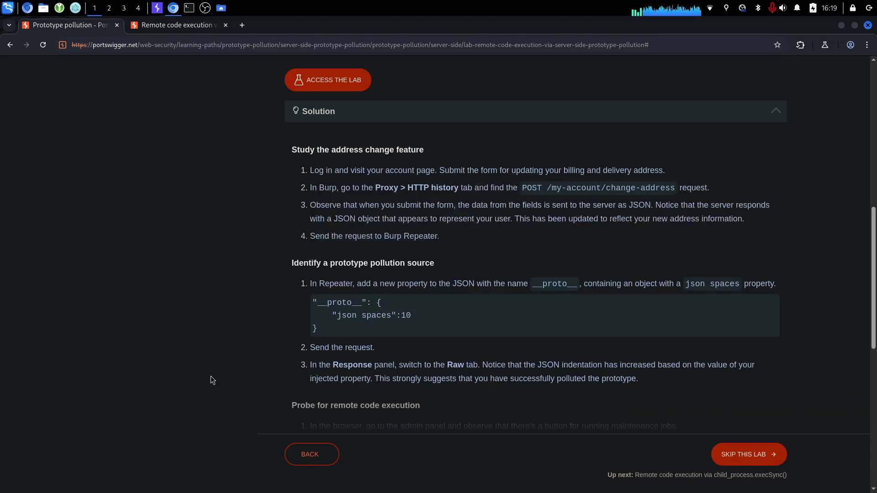
scroll(289, 274, "down", 2)
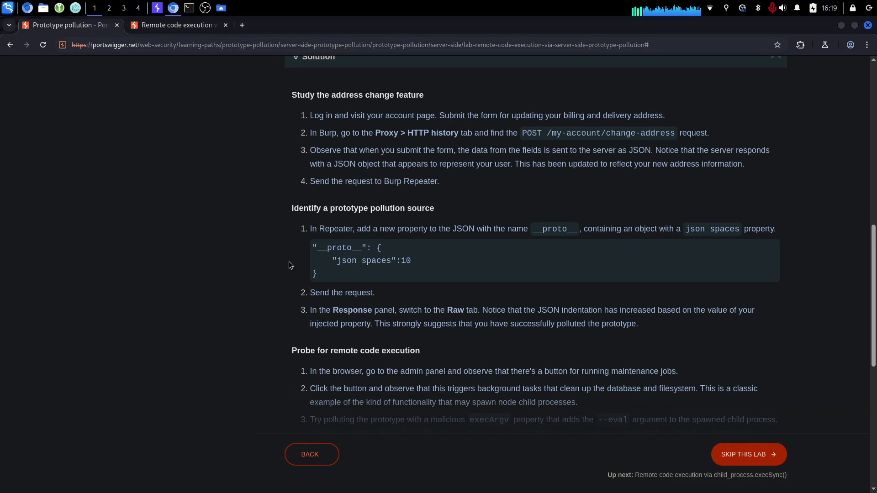
scroll(289, 265, "down", 2)
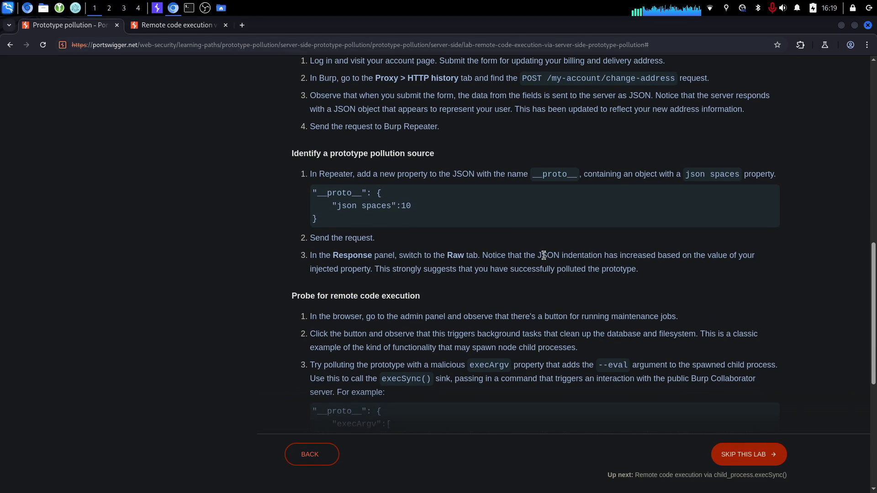
scroll(370, 247, "down", 2)
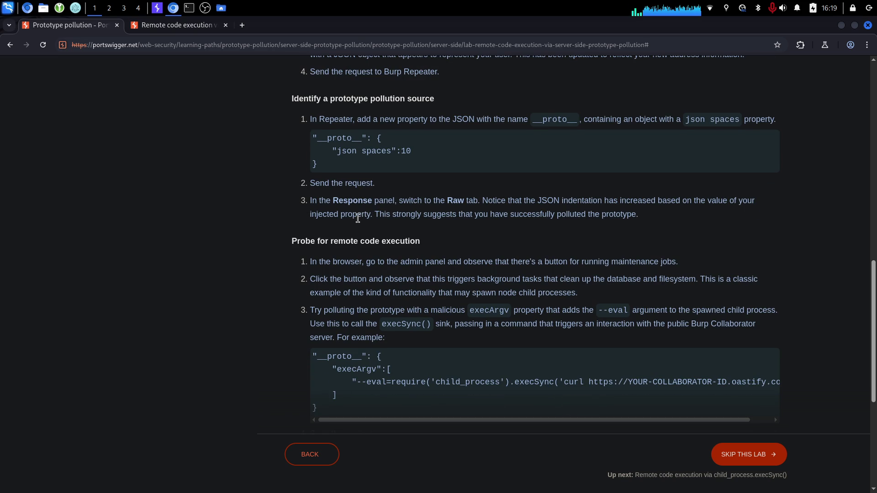
Step: Read the admin panel instruction in the solution and switch to the lab's My Account tab
mouse_move(362, 262)
left_mouse_down()
mouse_move(428, 263)
mouse_move(394, 261)
left_mouse_up()
left_click(449, 261)
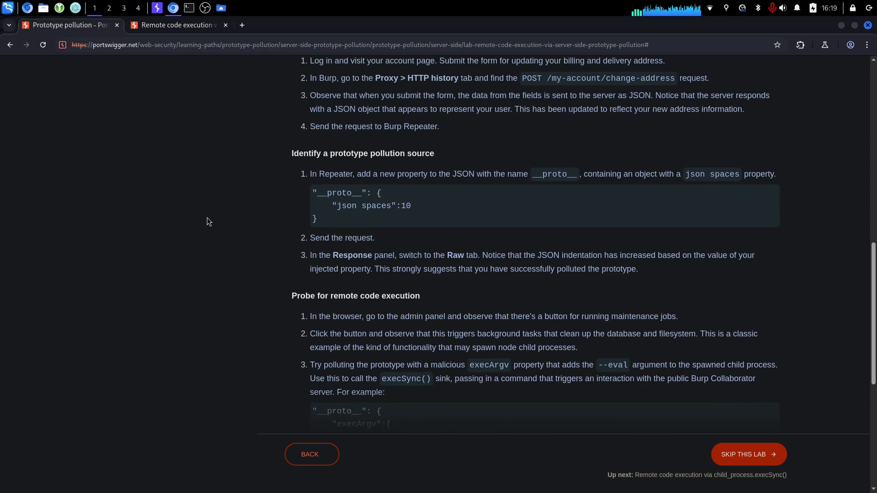
scroll(208, 220, "down", 1)
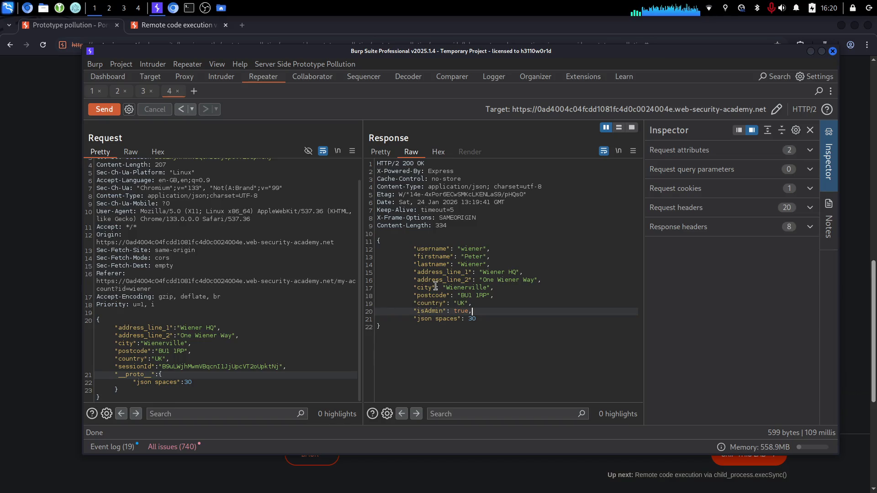
key("ctrl+Tab")
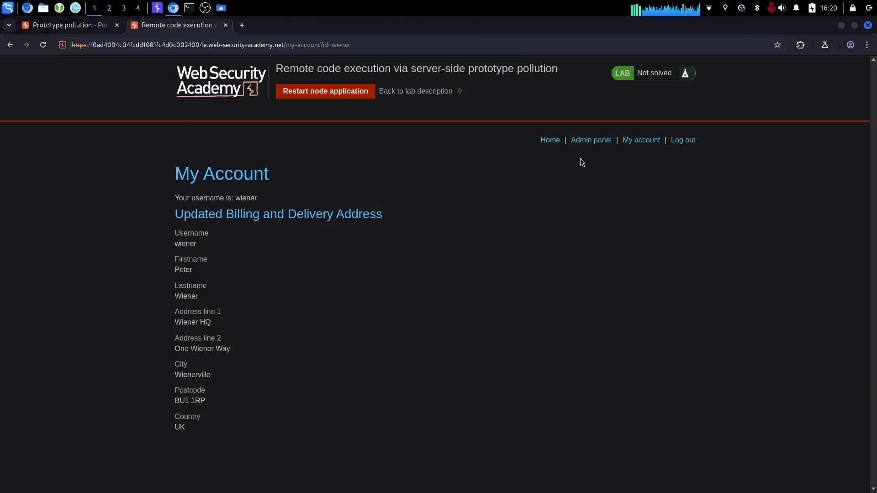
left_click(591, 140)
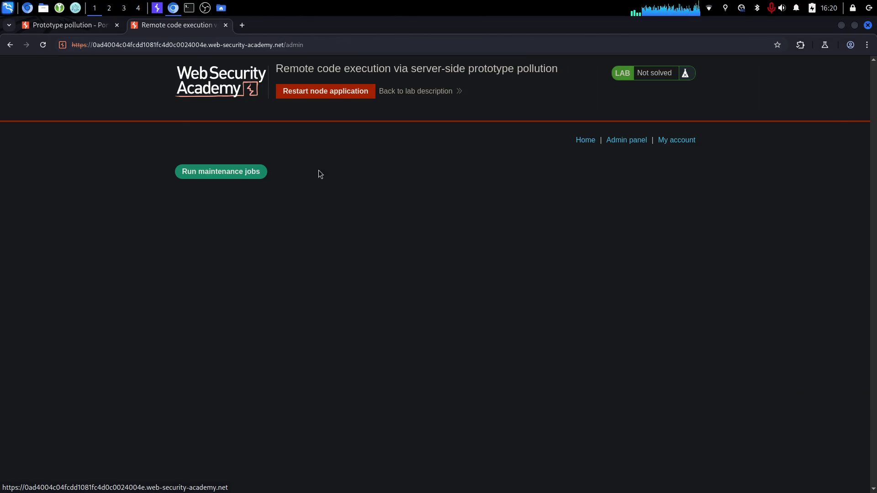
key("alt+Tab")
key("alt+Tab")
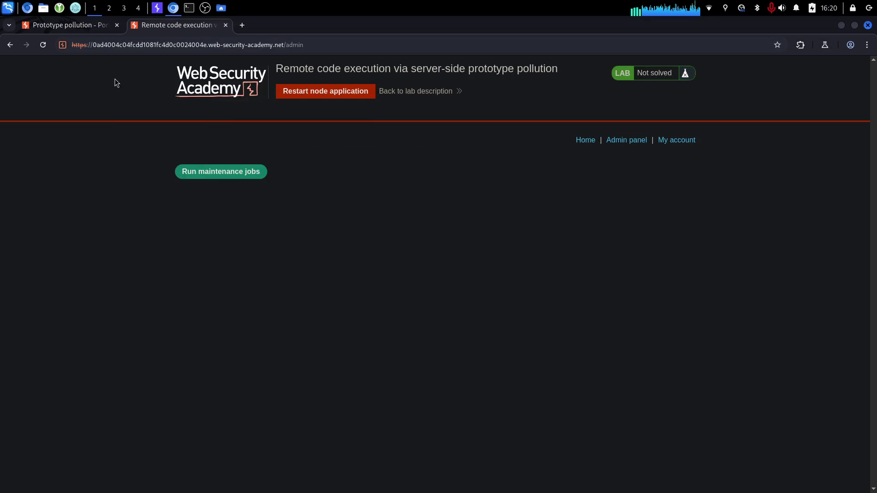
key("ctrl+Tab")
scroll(233, 172, "down", 2)
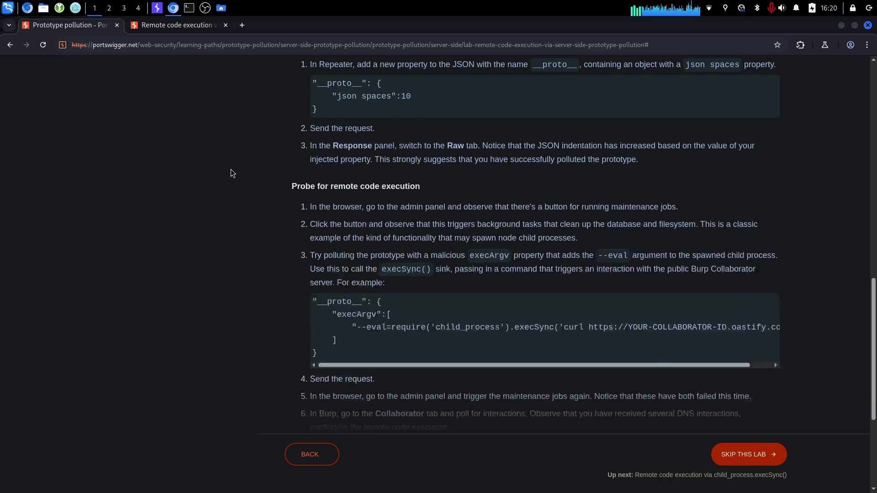
key("ctrl+Tab")
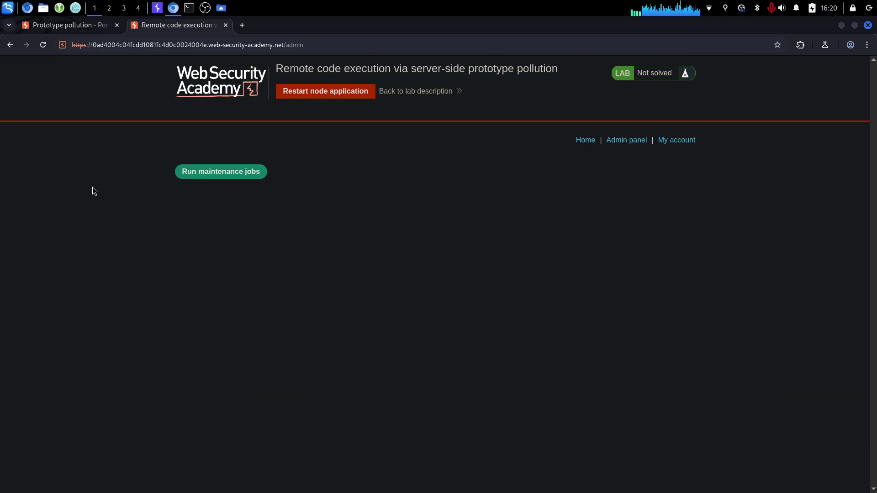
key("ctrl+shift+Tab")
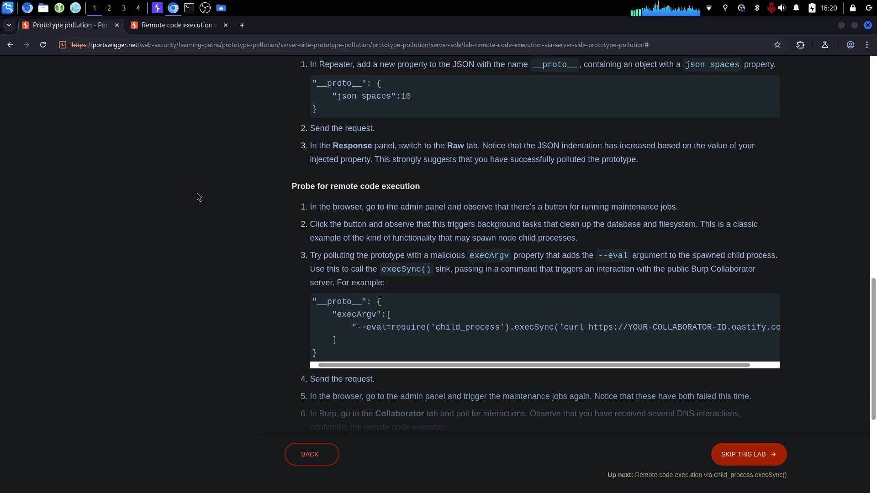
scroll(187, 191, "down", 1)
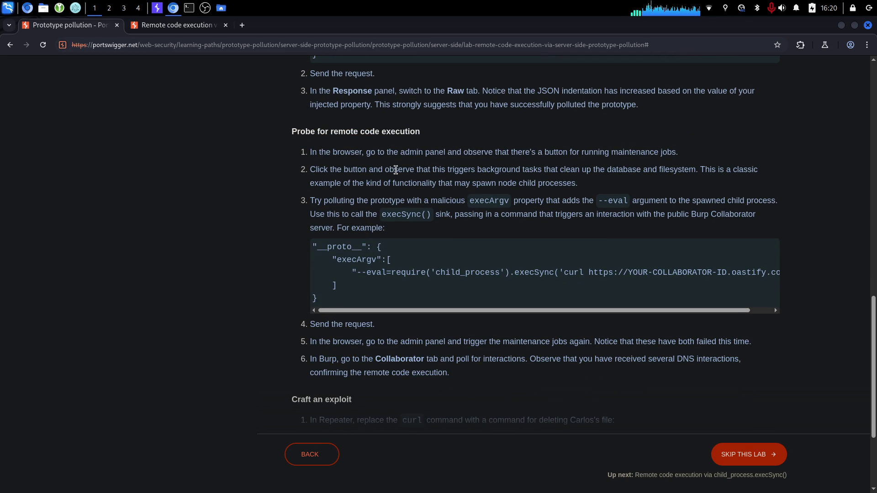
triple_click(391, 169)
left_click(391, 168)
Step: Run the lab's maintenance jobs from the admin panel and return to the solution
left_click_drag(541, 169, 734, 170)
left_click(733, 172)
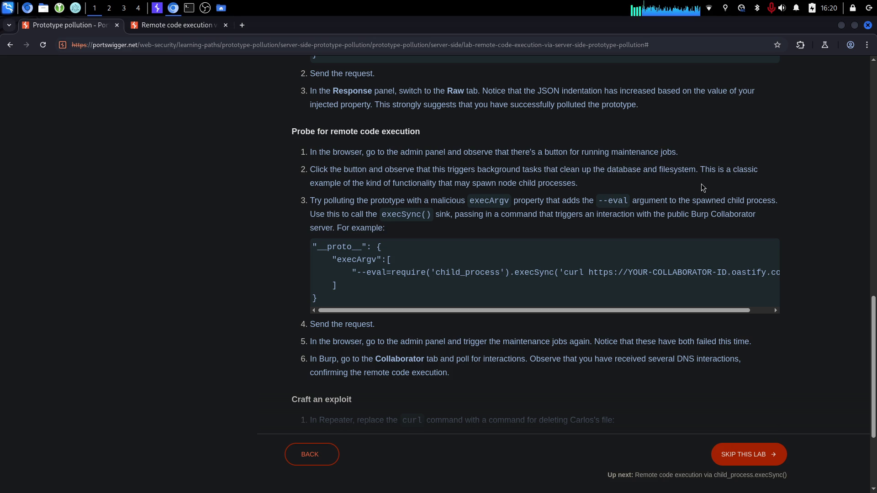
key("ctrl+Tab")
left_click(241, 170)
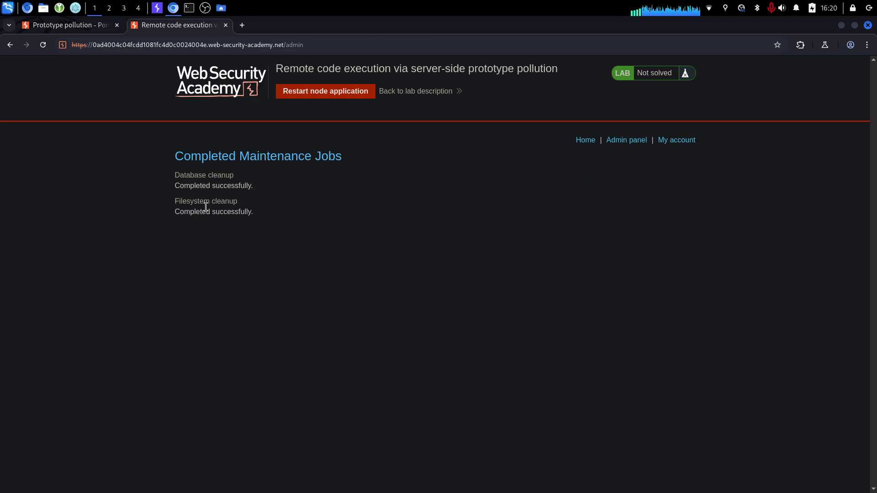
key("ctrl+Tab")
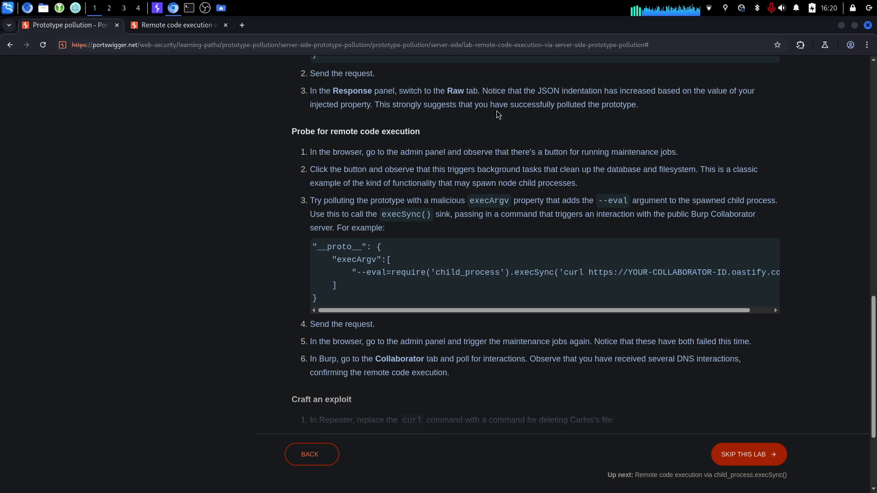
Step: Copy the solution's execArgv --eval payload and paste it over the json spaces property in Repeater
mouse_move(322, 307)
left_mouse_down()
mouse_move(296, 272)
mouse_move(293, 247)
left_mouse_up()
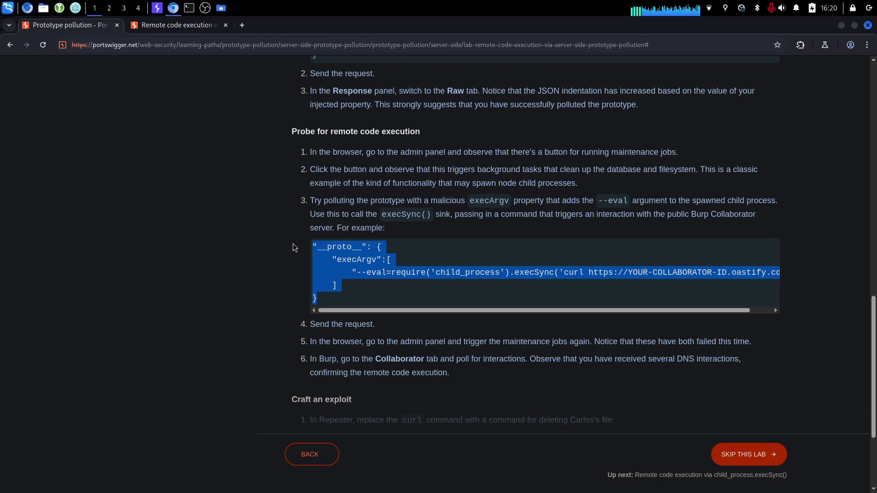
key("alt+Tab")
left_click_drag(120, 390, 108, 381)
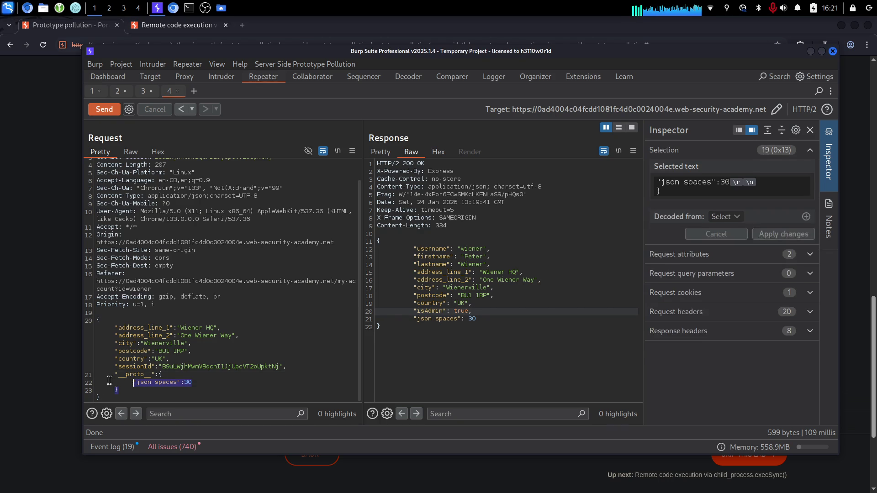
key("ctrl+v")
left_click(206, 368)
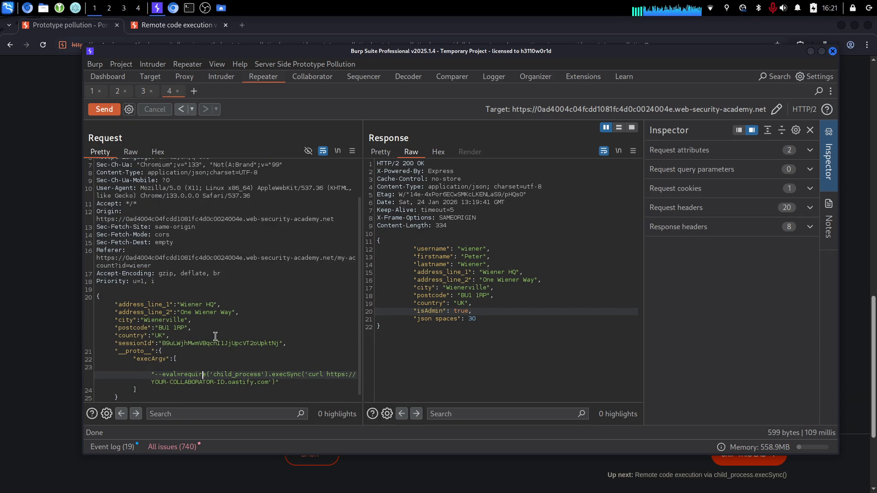
left_click(308, 80)
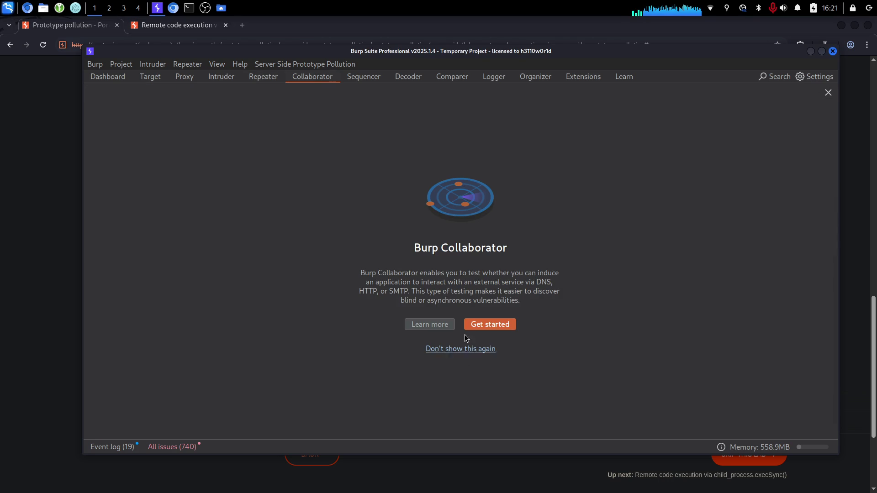
Step: Start Collaborator and locate the placeholder domain in the Repeater payload
left_click(480, 323)
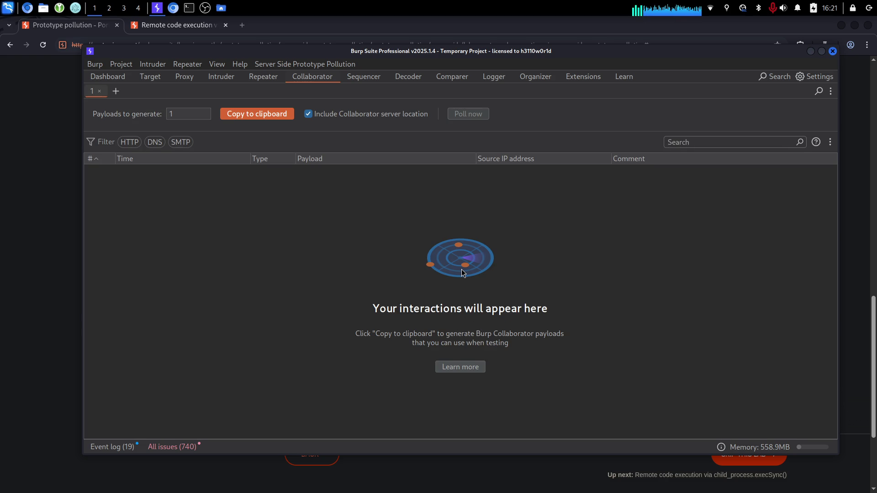
triple_click(454, 343)
left_click(454, 344)
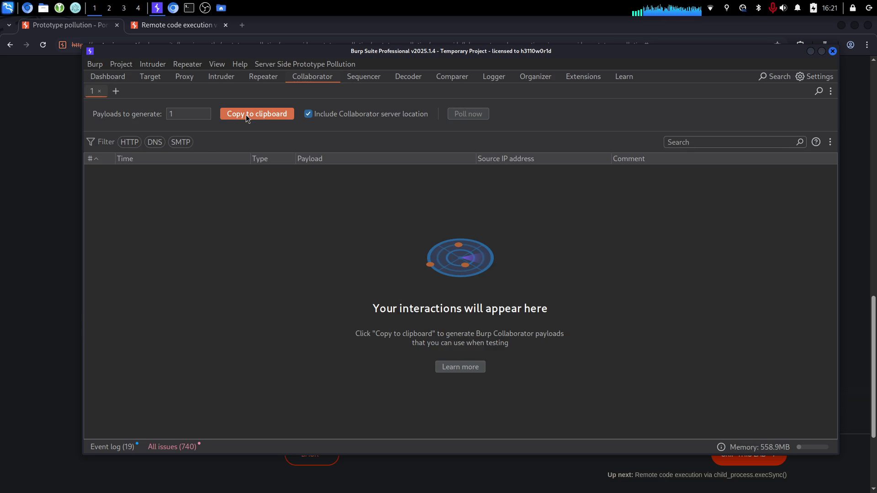
left_click(264, 76)
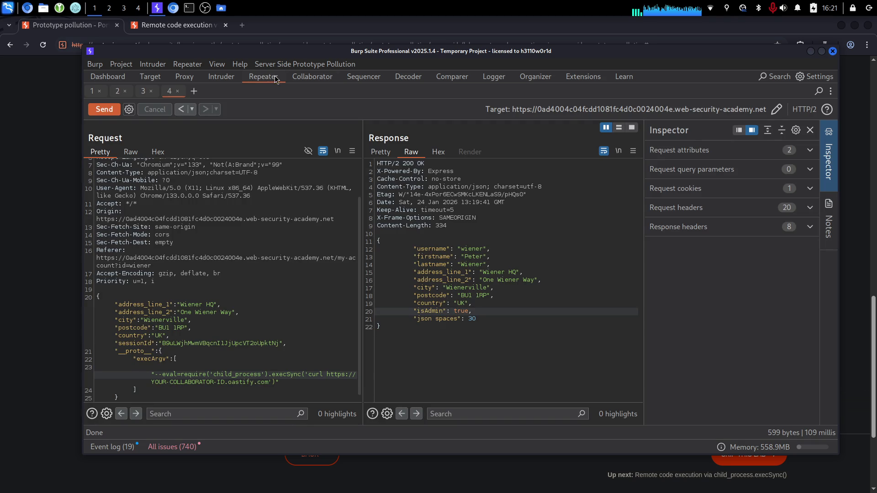
left_click(254, 374)
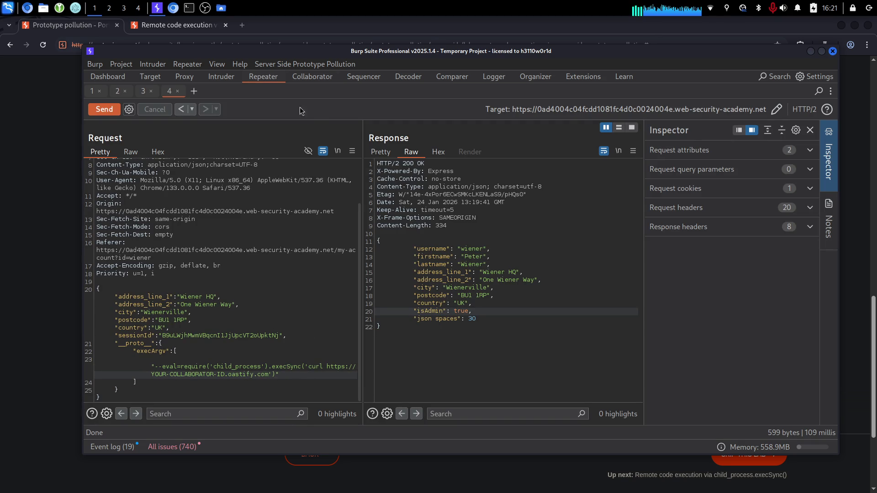
Step: Copy a generated Collaborator payload domain and paste it into the request body
left_click(312, 76)
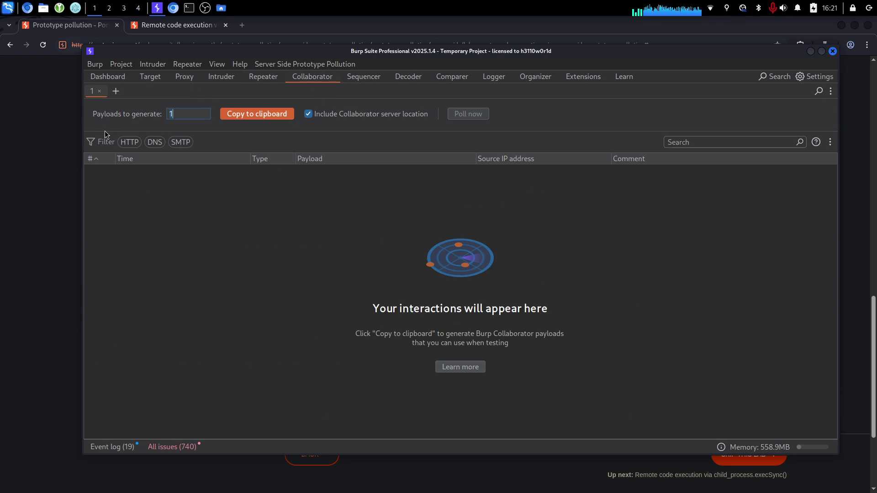
left_click(253, 114)
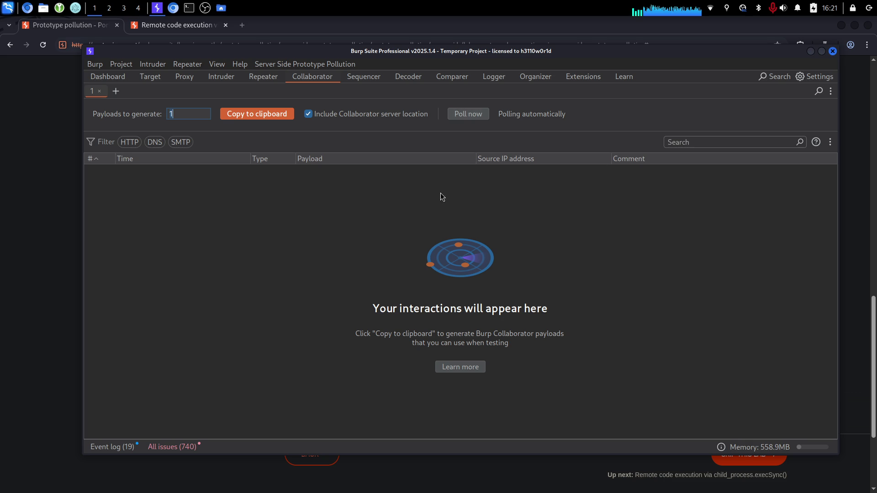
left_click(263, 76)
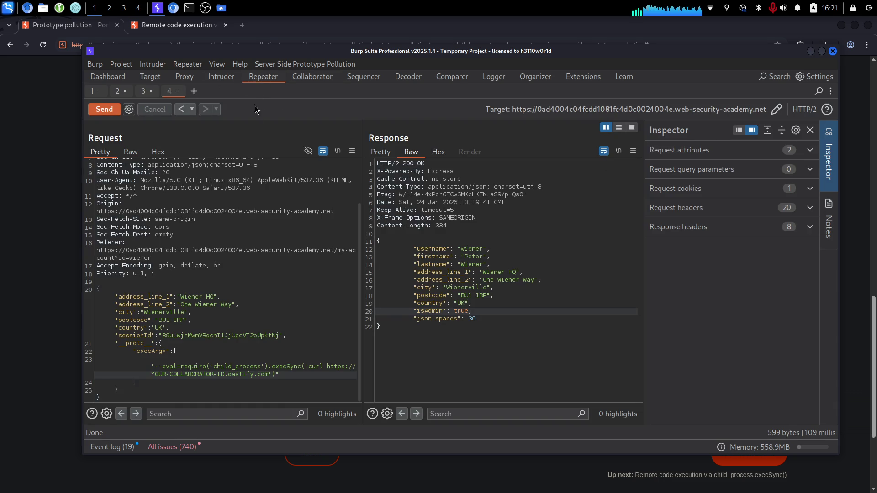
key("Return")
type("xdelg536bcej5subu0qwp2kwmnseg44t.oastify.com")
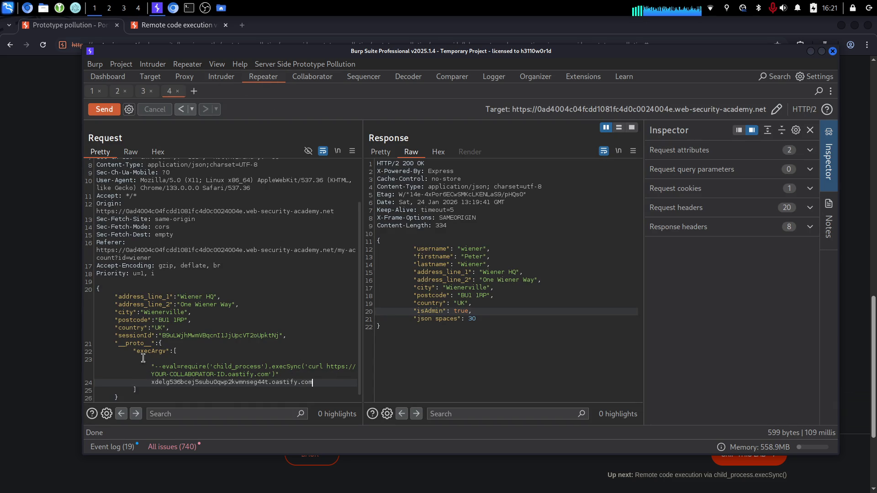
Step: Undo the misplaced paste and replace YOUR-COLLABORATOR-ID.oastify.com in the curl URL with the real domain
key("ctrl+z")
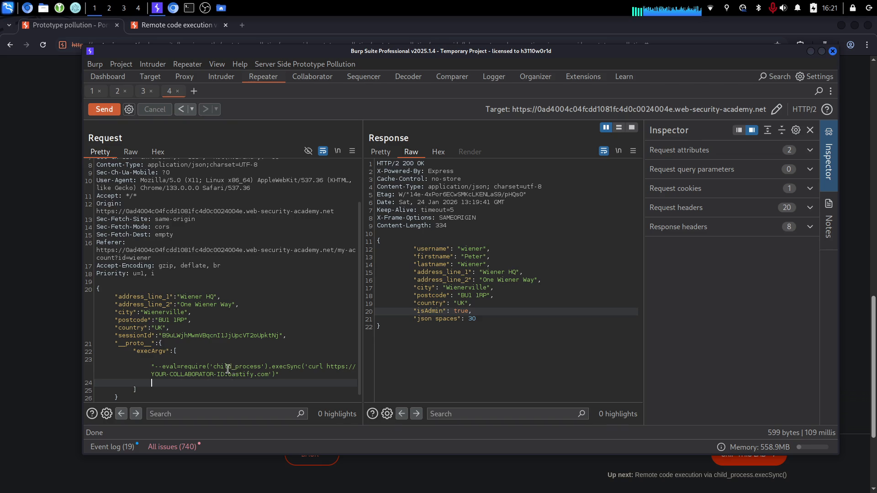
left_click_drag(272, 375, 200, 375)
key("Right")
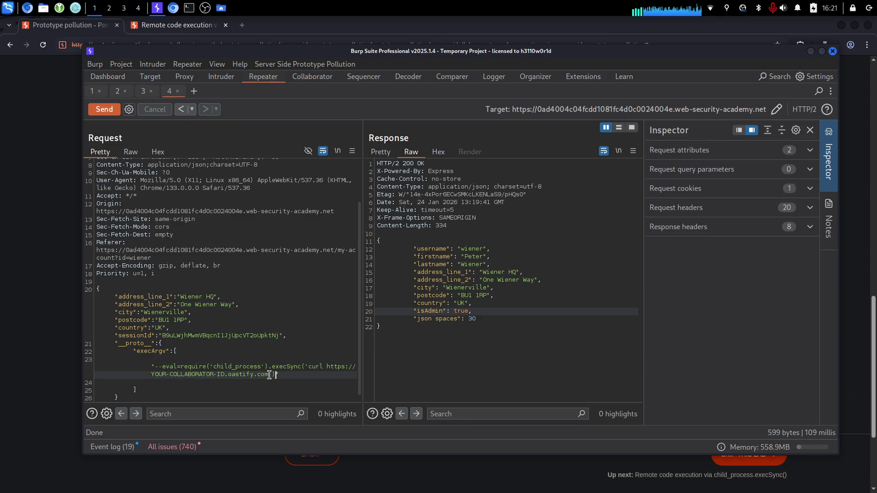
left_click_drag(269, 375, 151, 375)
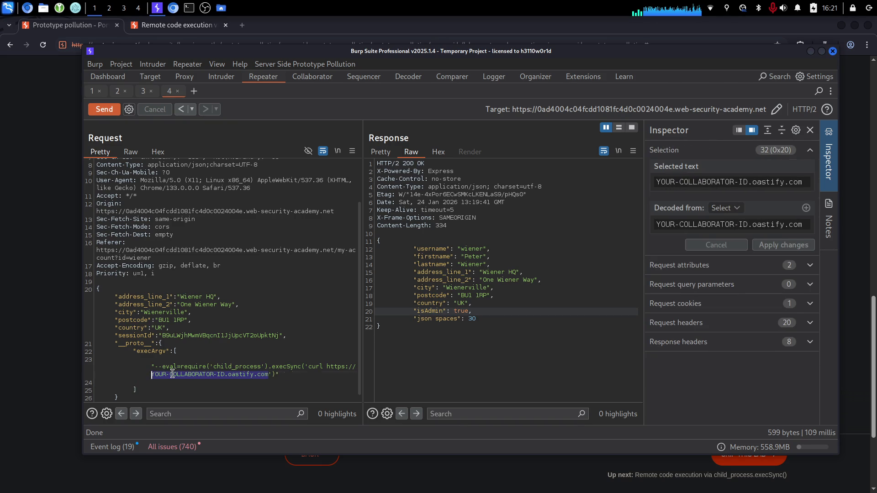
type("xdelg536bcej5subu0qwp2kwmnseg44t.oastify.com")
scroll(206, 364, "down", 1)
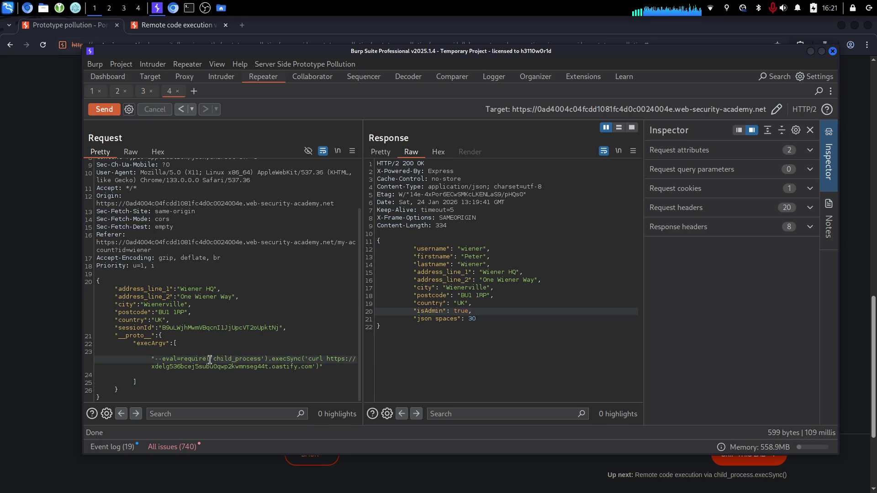
Step: Review the curl command, send the polluted execArgv request, and return to the solution page
left_click(290, 359)
left_click(332, 368)
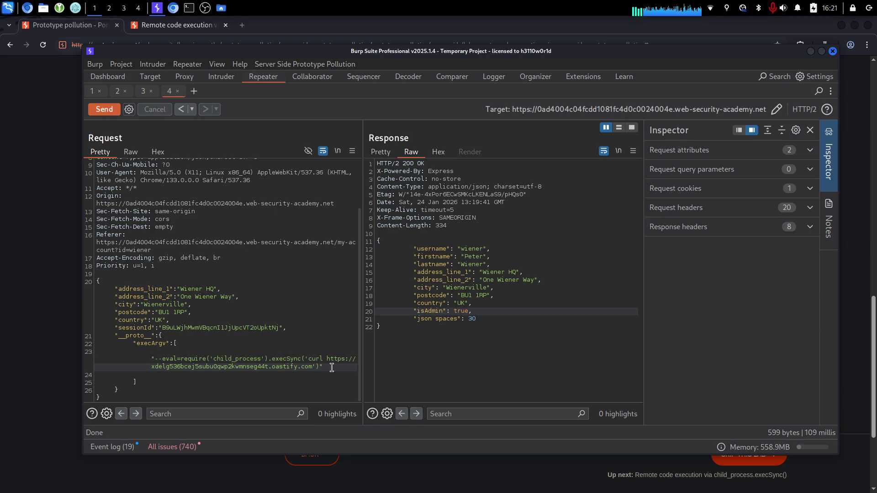
left_click(300, 358)
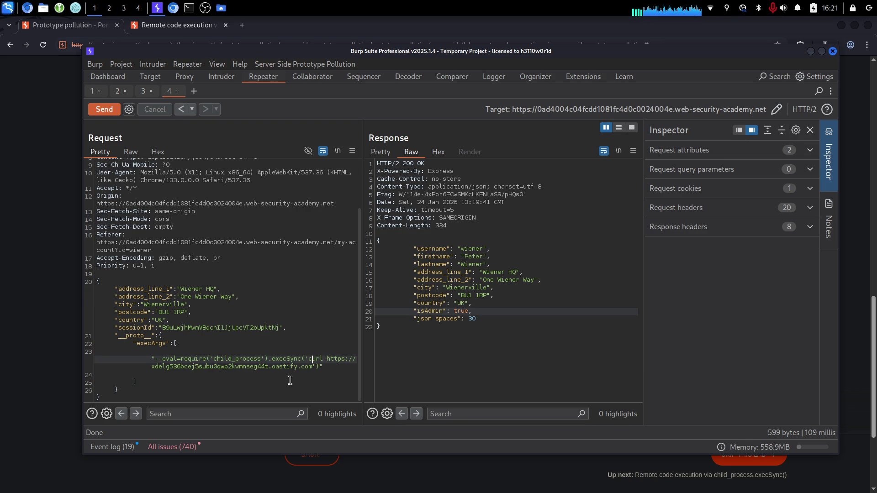
left_click(96, 111)
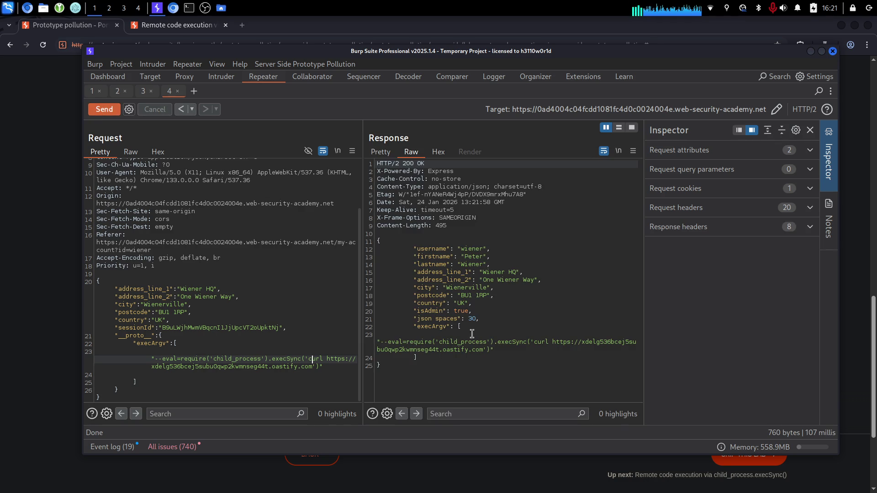
key("alt+Tab")
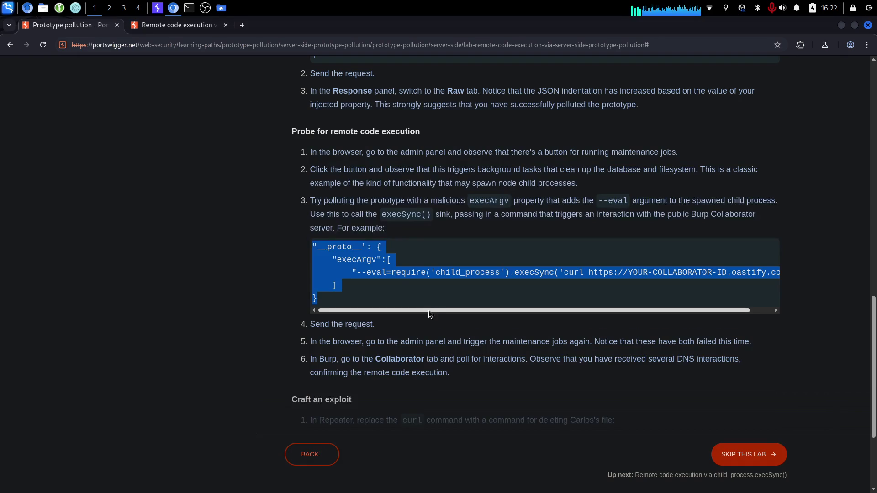
scroll(279, 316, "down", 1)
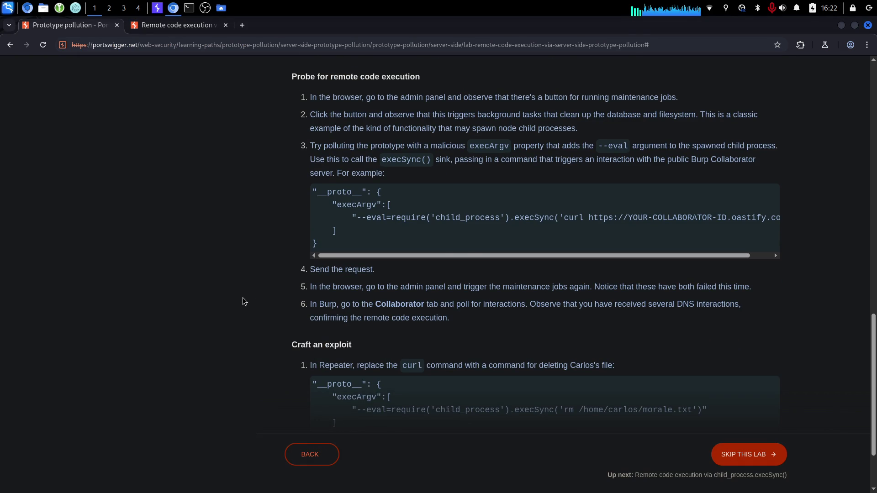
Step: Bring Burp back and check Collaborator, which lists no interactions
key("alt+Tab")
left_click(312, 77)
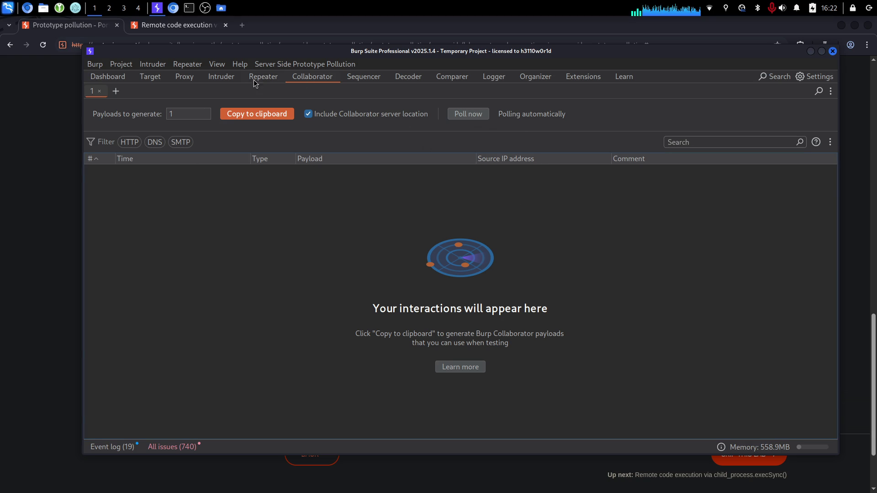
Step: Switch to the music terminal session and play the Tell The Truth track
left_click(267, 78)
left_click(297, 79)
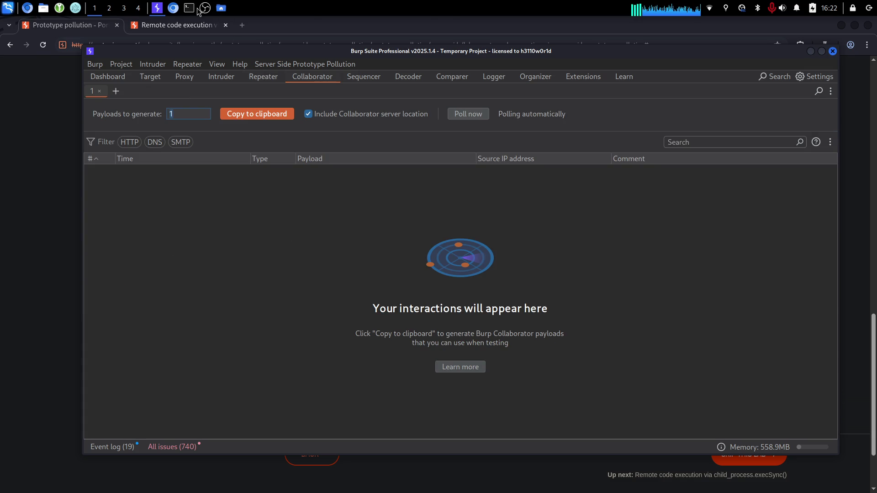
left_click(189, 7)
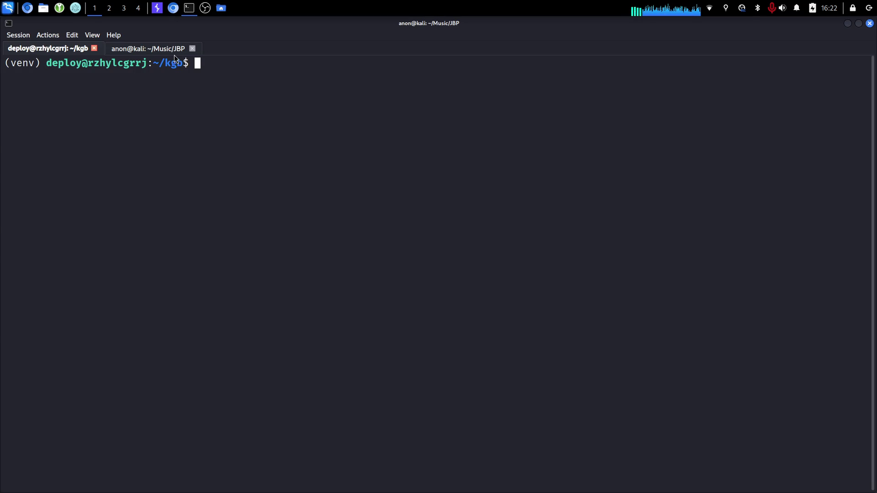
left_click(175, 50)
type("m Te")
key("Right")
key("Return")
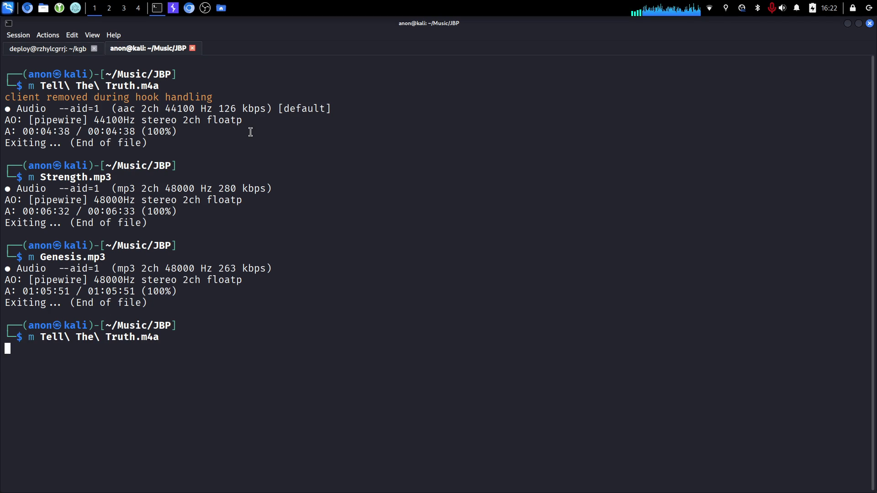
Step: Glance at the terminal sessions, then bring up the lab admin page listing the completed jobs
left_click(79, 49)
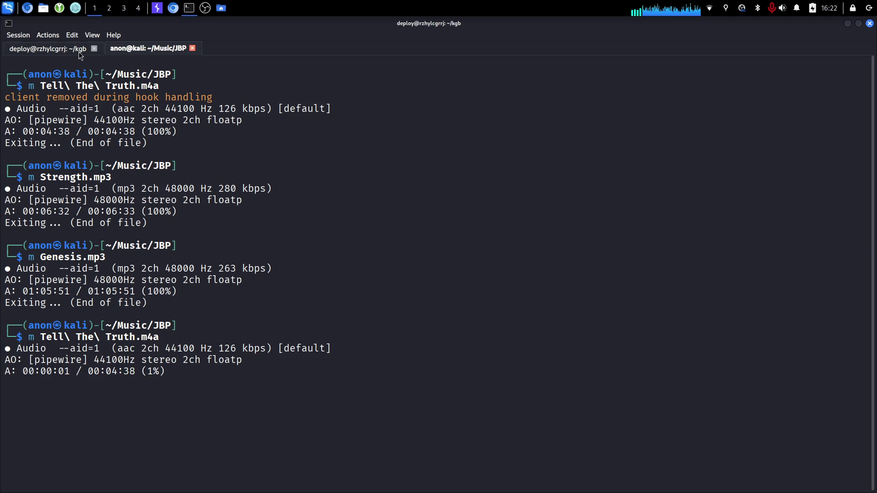
left_click(122, 50)
left_click_drag(154, 306, 64, 268)
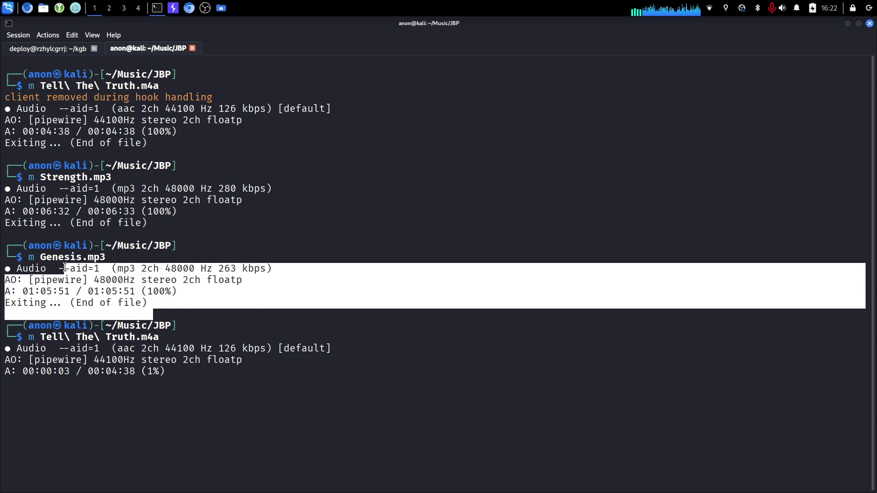
left_click(63, 268)
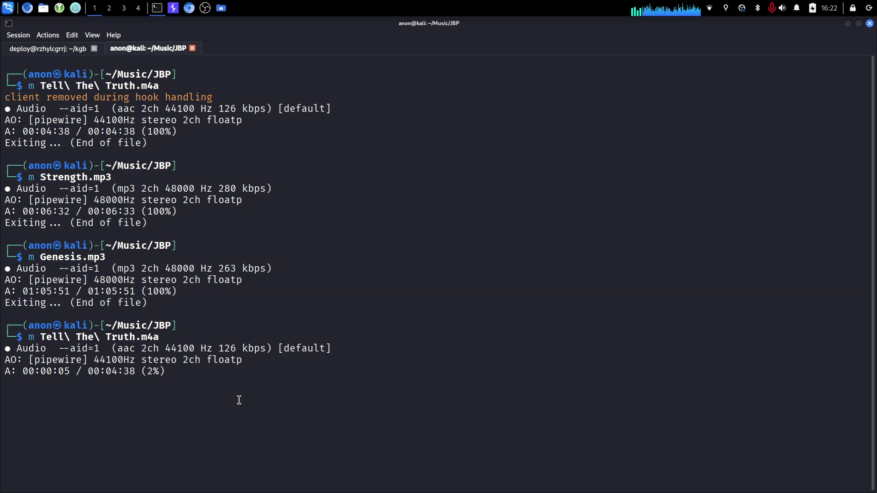
left_click(72, 48)
left_click(175, 12)
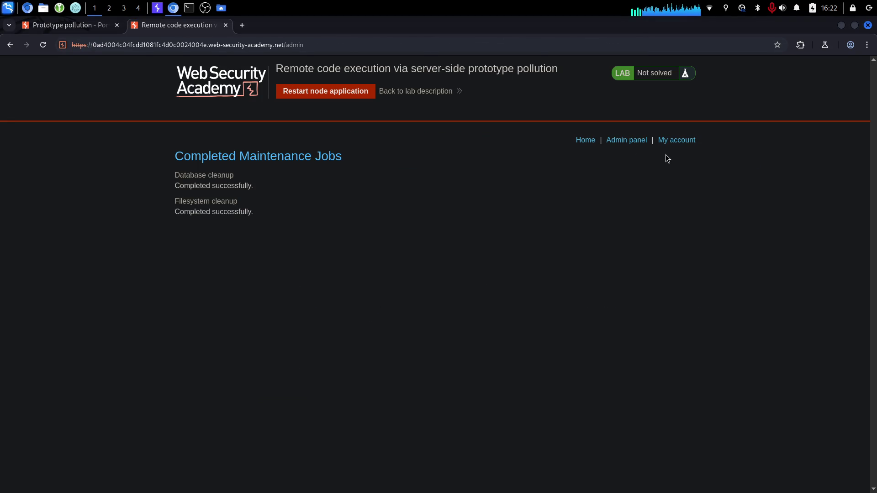
Step: Reload the admin panel so jobs can run again and bring Burp Suite to the front
left_click(626, 141)
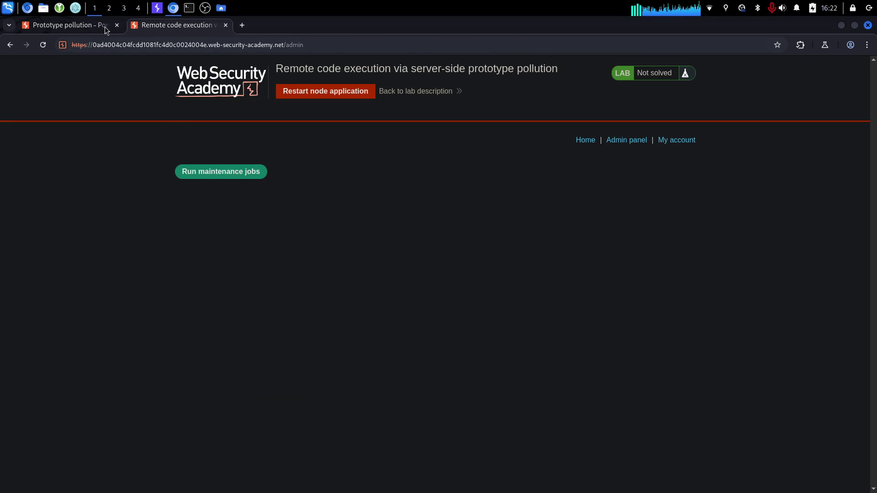
left_click(157, 7)
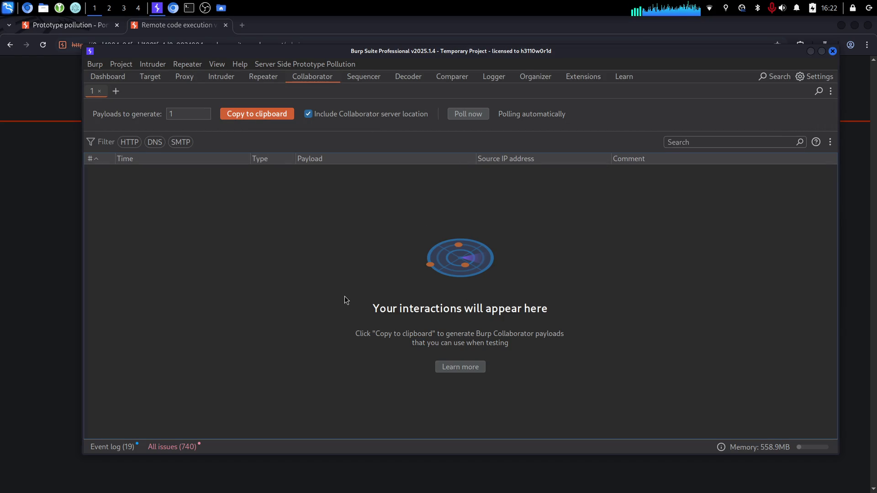
Step: Fix the line break after "execArgv":[ so the eval string sits directly under it
left_click(255, 82)
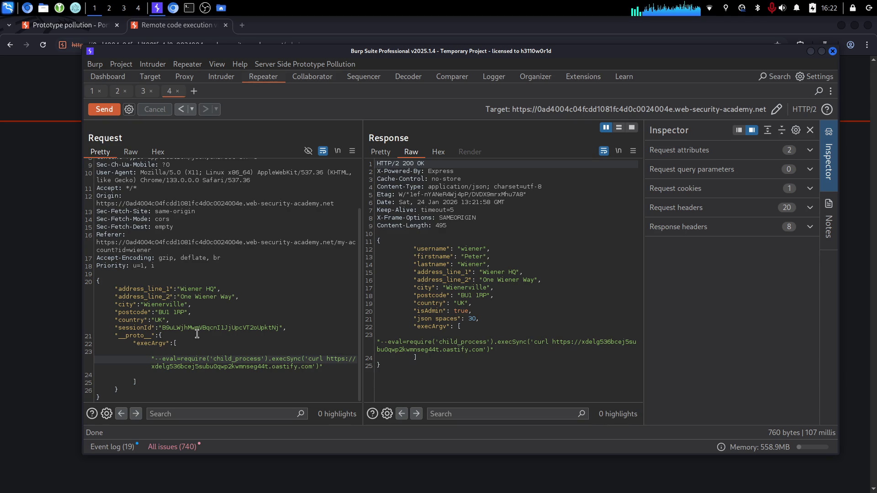
left_click(172, 353)
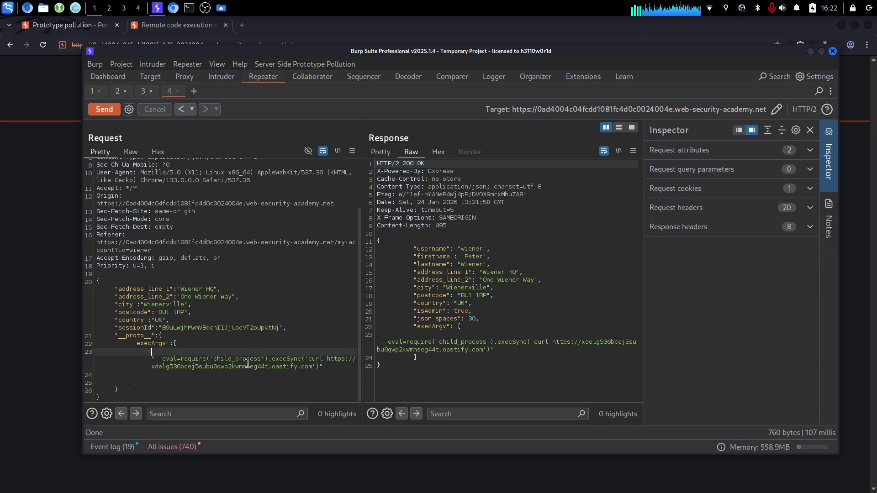
left_click(140, 369)
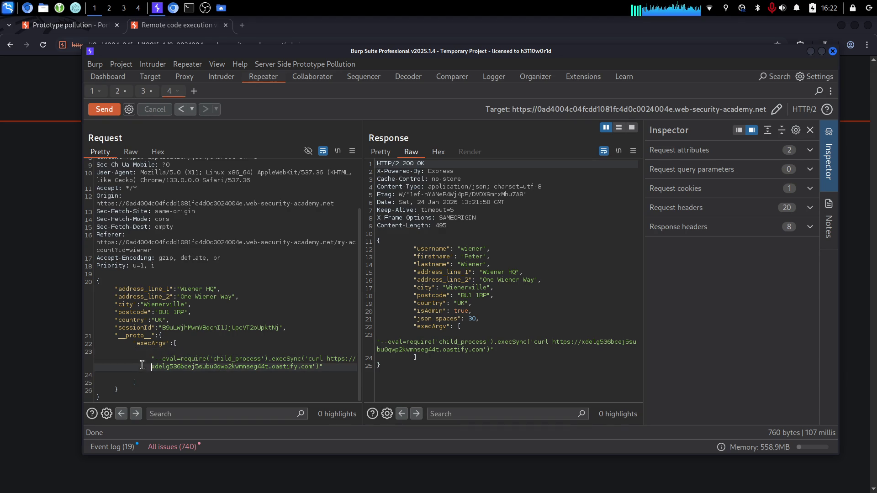
key("BackSpace")
key("BackSpace")
key("BackSpace")
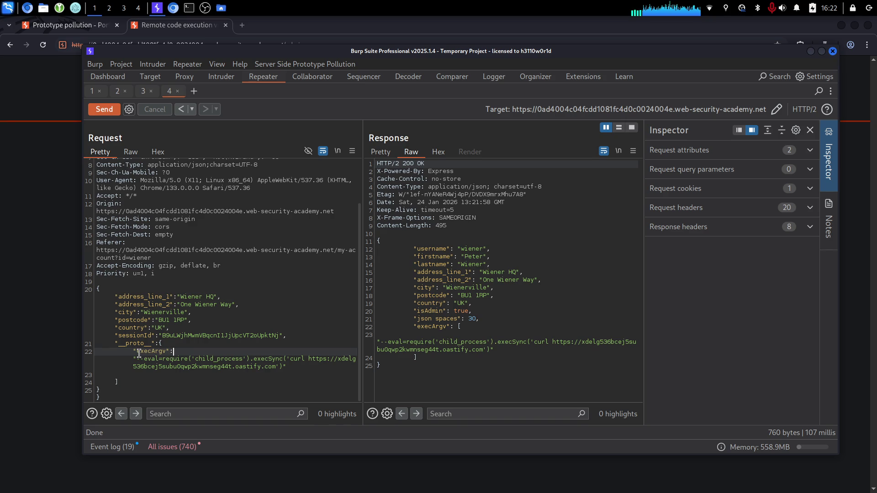
key("ctrl+z")
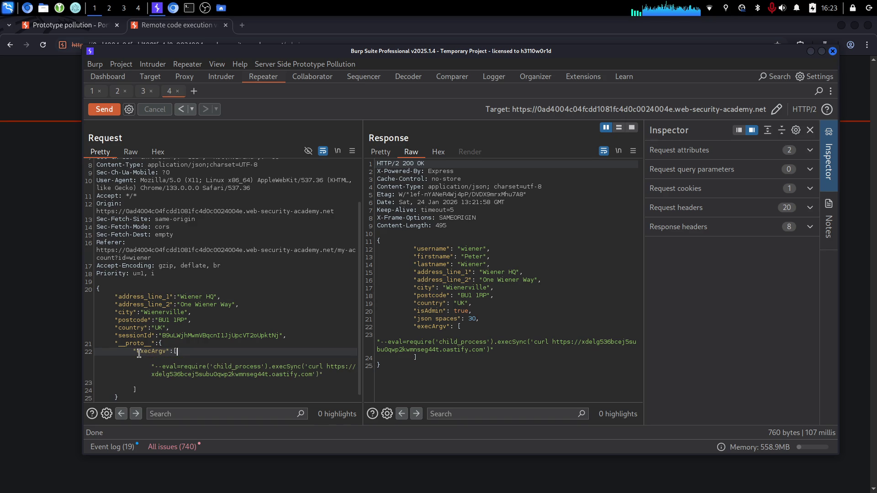
left_click(152, 367)
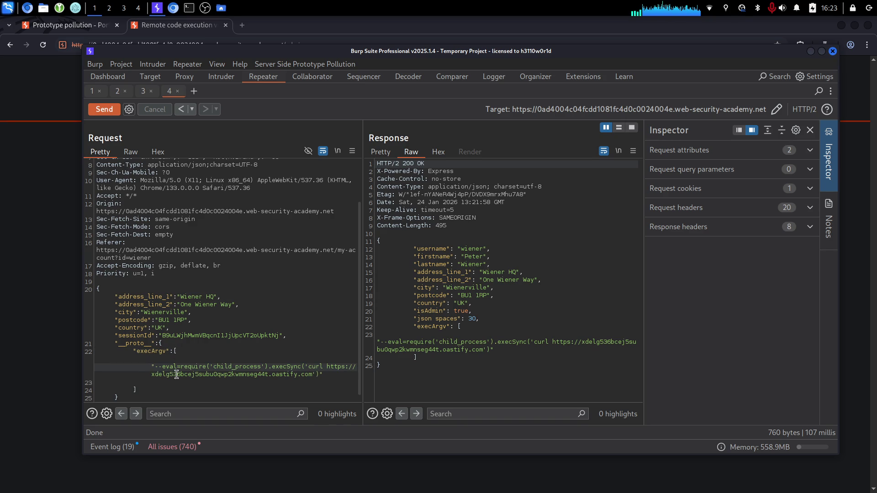
key("BackSpace")
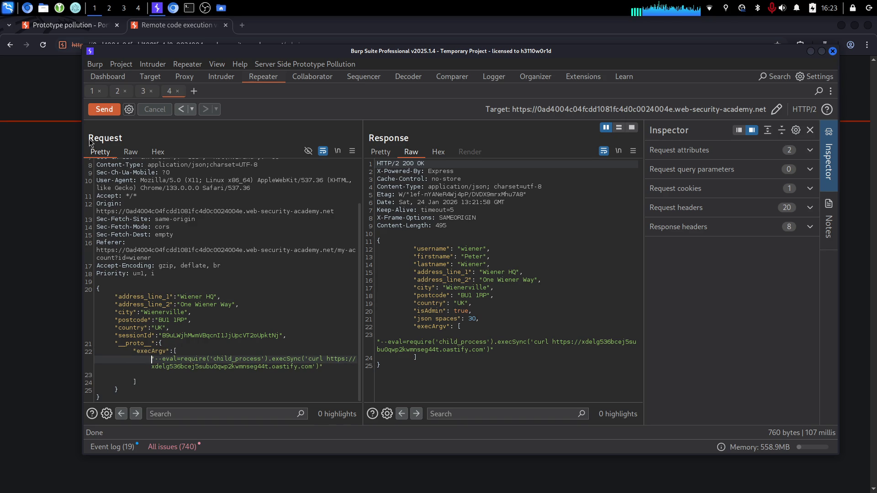
Step: Resend the execArgv request, check the echoed payload, and open the lab solution page
left_click(104, 110)
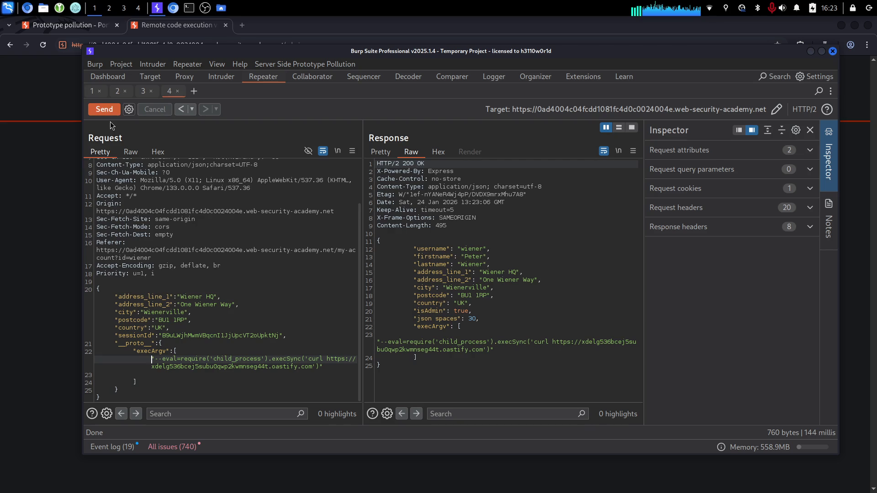
left_click(447, 336)
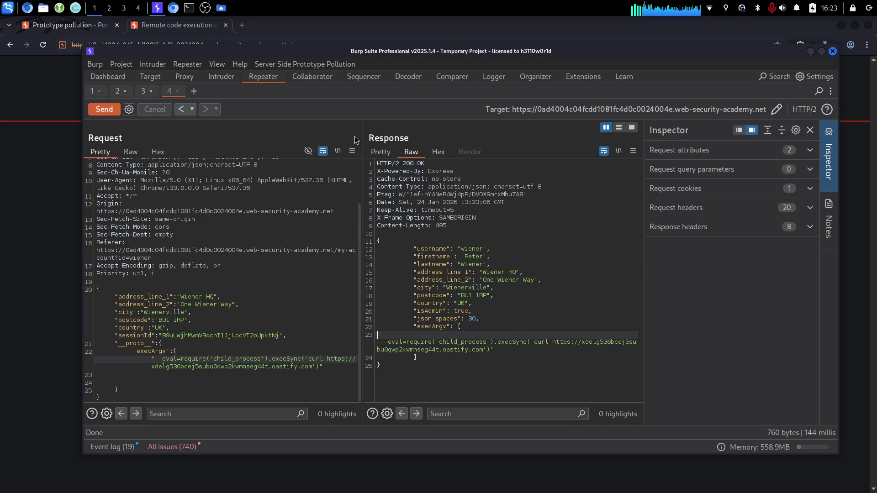
left_click(155, 26)
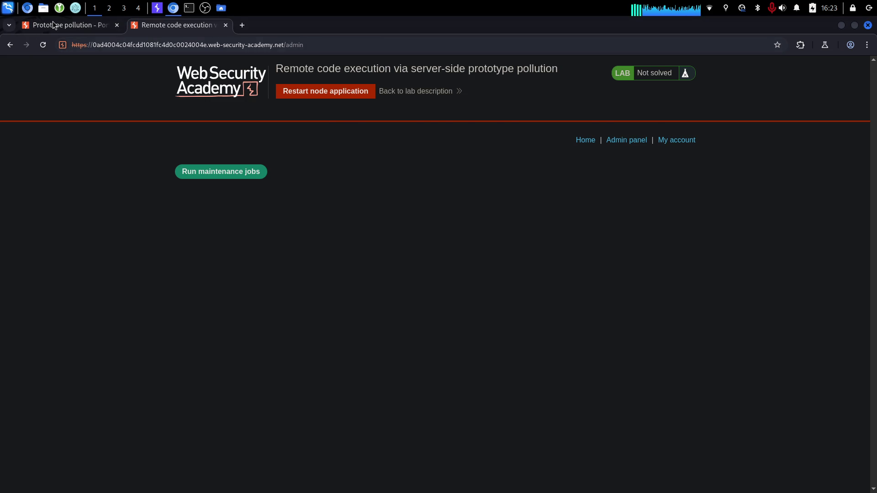
left_click(53, 25)
scroll(329, 229, "down", 1)
scroll(332, 233, "down", 1)
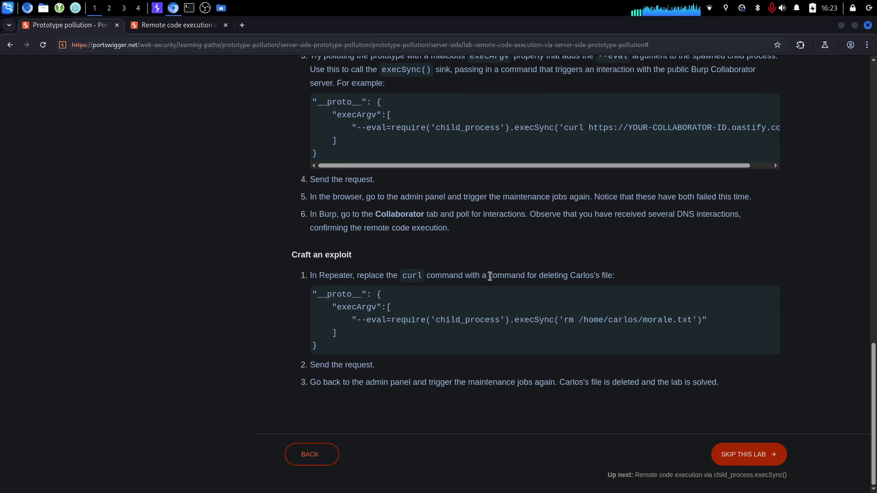
scroll(491, 277, "up", 1)
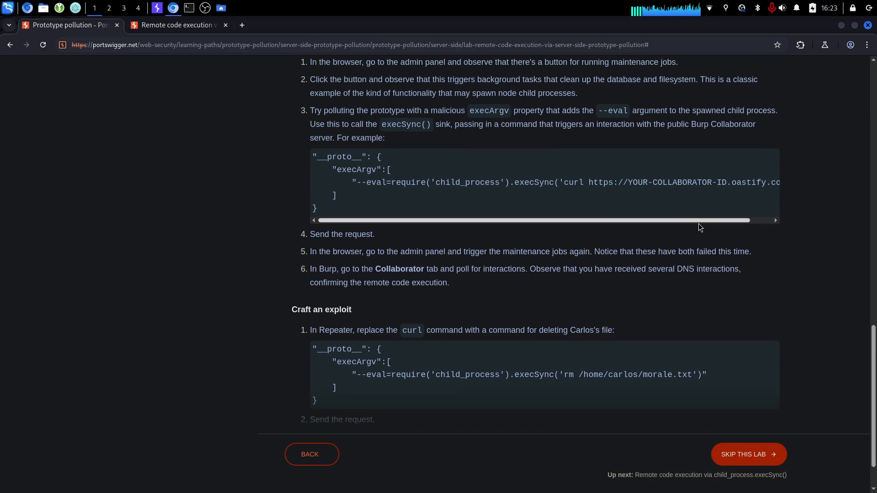
scroll(700, 227, "up", 1)
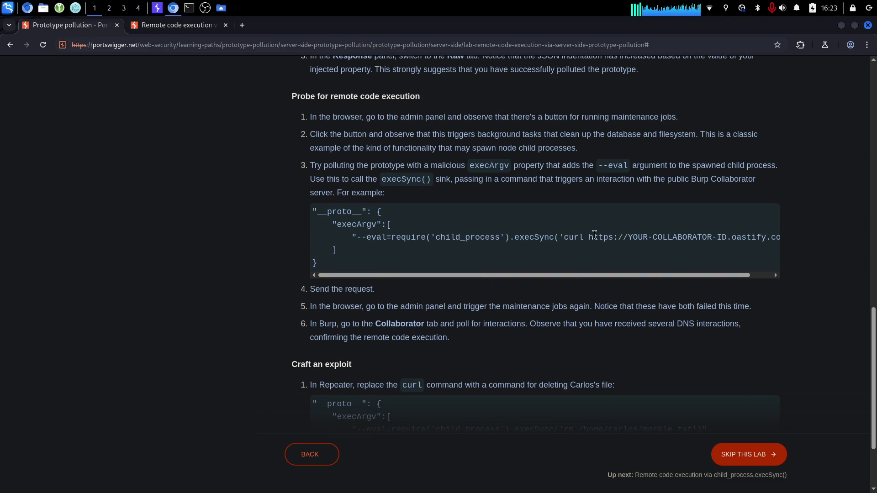
Step: Review the curl line in the solution's example payload and switch back to Burp Suite
left_click_drag(564, 237, 808, 238)
left_click(808, 238)
left_click_drag(667, 276, 498, 251)
key("alt+Tab")
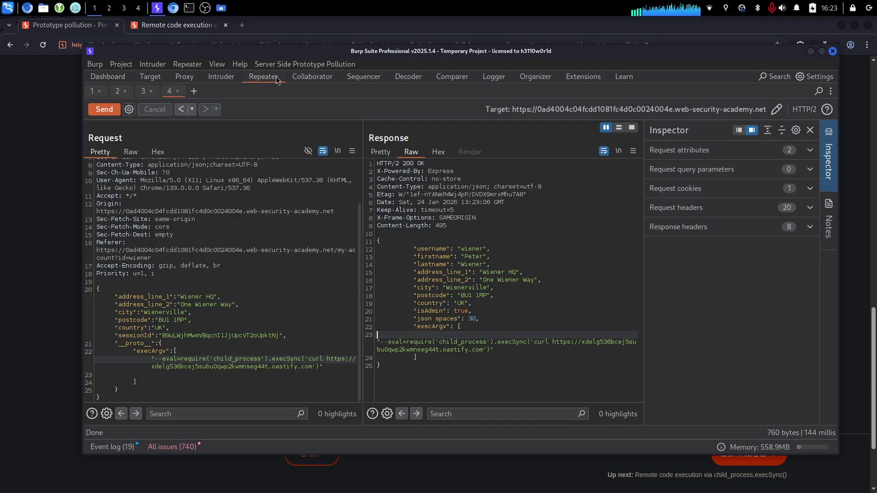
Step: Untick 'Include Collaborator server location' in the Collaborator tab, finding no interactions listed
left_click(295, 77)
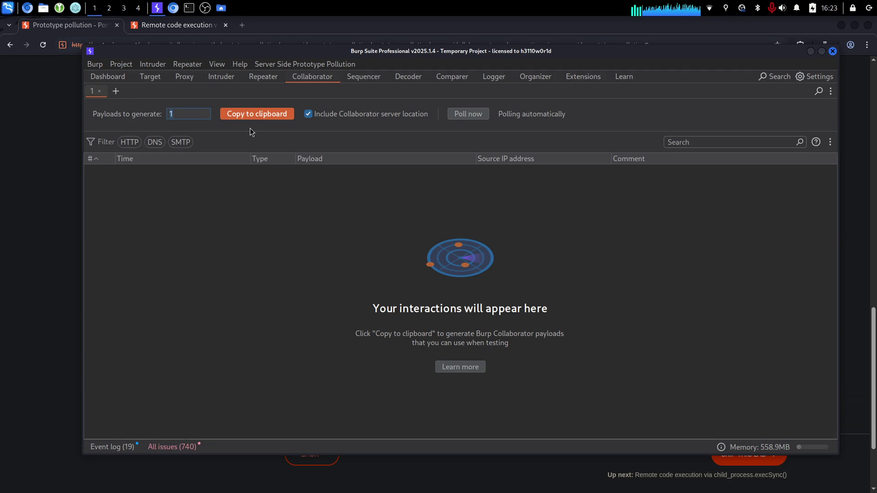
left_click(267, 77)
left_click(302, 79)
left_click(421, 115)
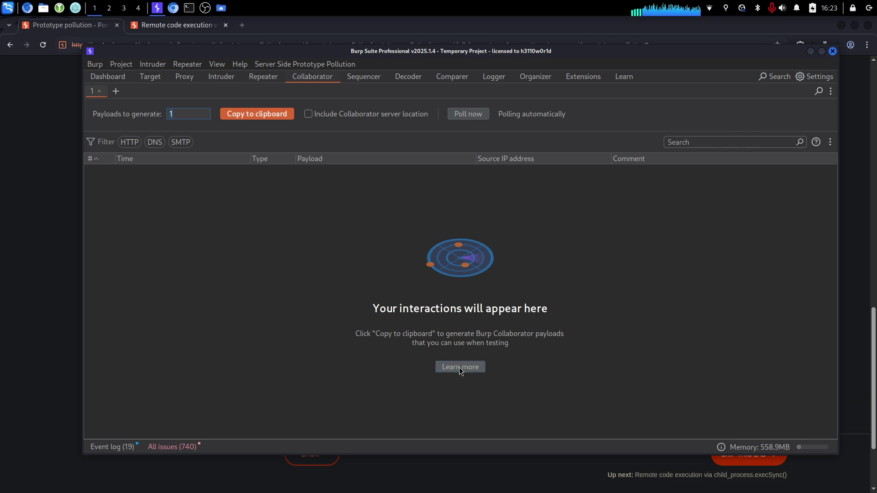
Step: Check the scanner issues list and the event log's proxy communication error, then dismiss both
left_click(165, 447)
left_click(330, 350)
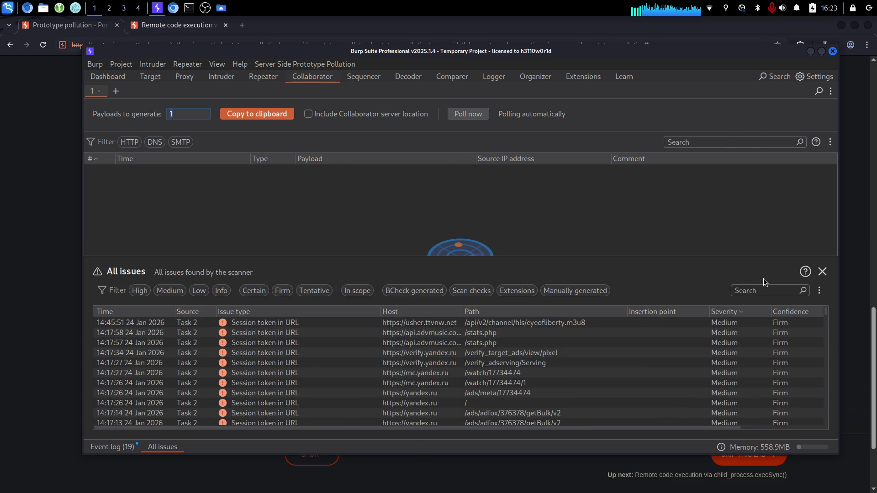
left_click(822, 271)
left_click(108, 447)
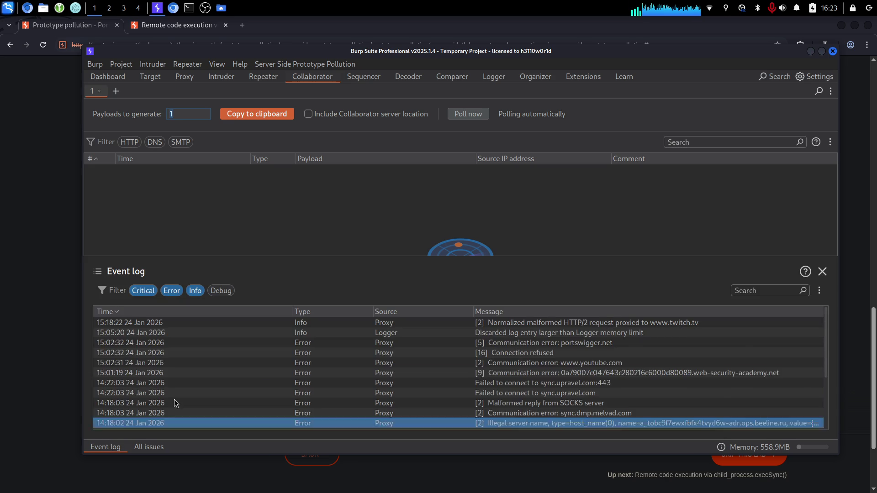
scroll(296, 363, "down", 3)
left_click(295, 364)
scroll(297, 366, "up", 3)
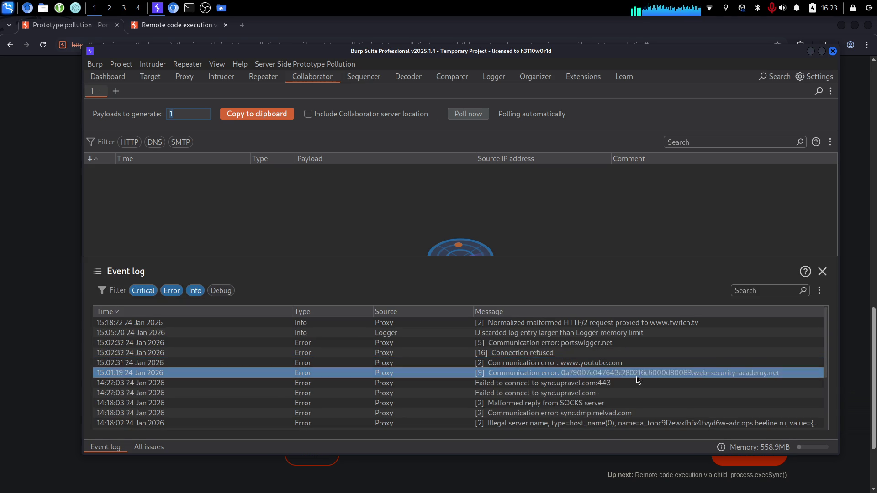
left_click(822, 271)
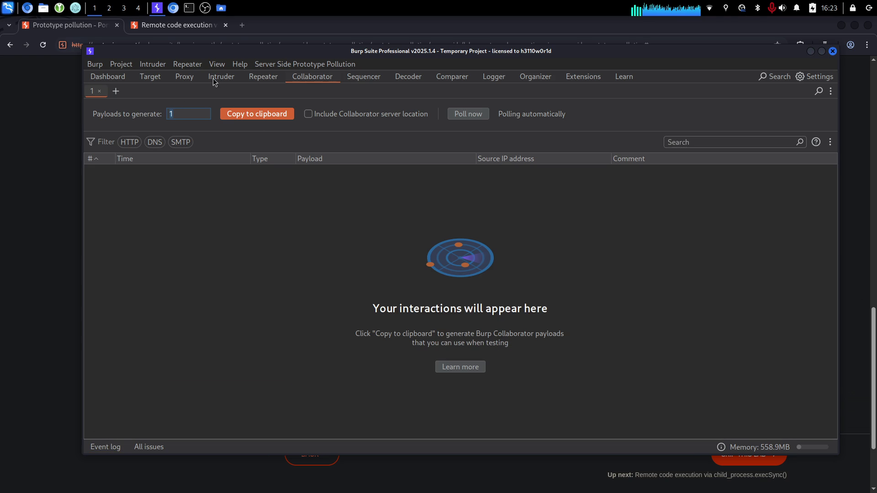
Step: Resend the __proto__ execArgv request from Repeater and return to the lab solution page
left_click(261, 80)
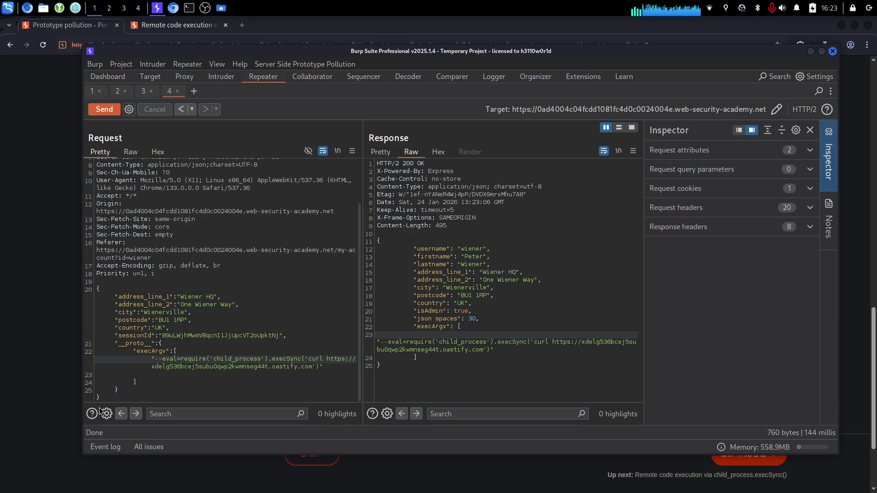
left_click(170, 335)
key("Up")
key("Down")
key("Down")
left_click(187, 362)
left_click(105, 109)
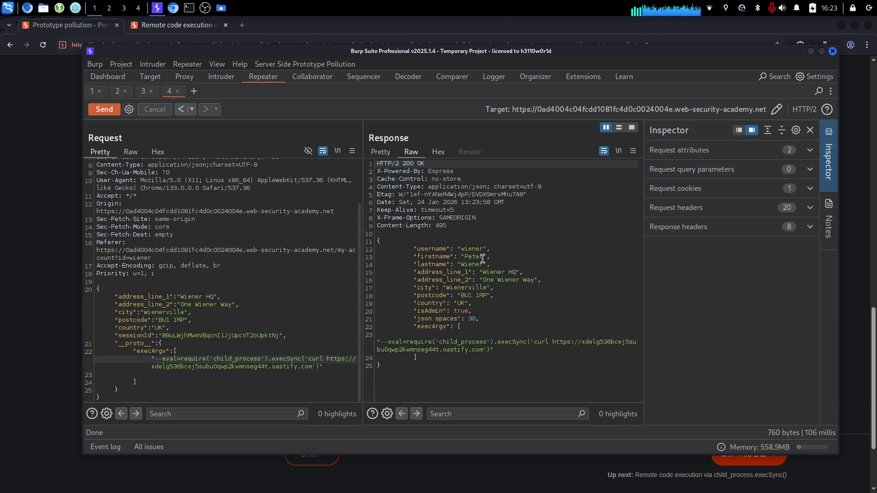
left_click(34, 192)
scroll(406, 159, "up", 3)
scroll(382, 176, "up", 2)
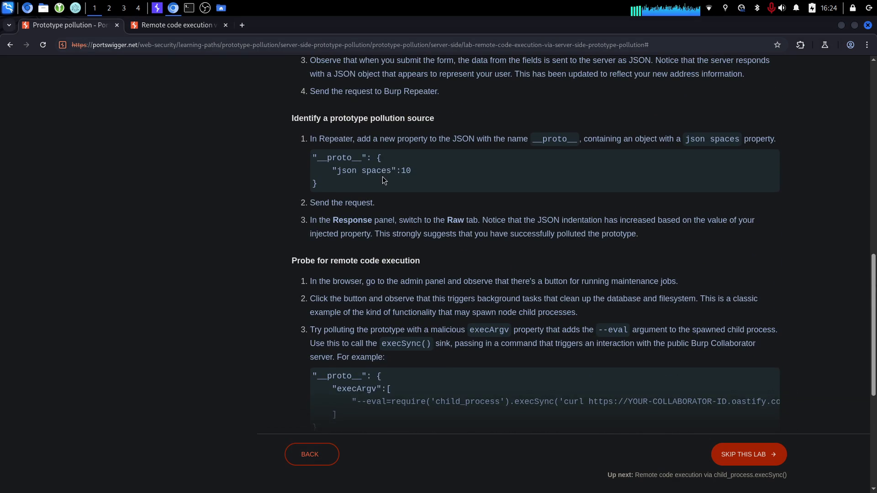
scroll(372, 178, "up", 3)
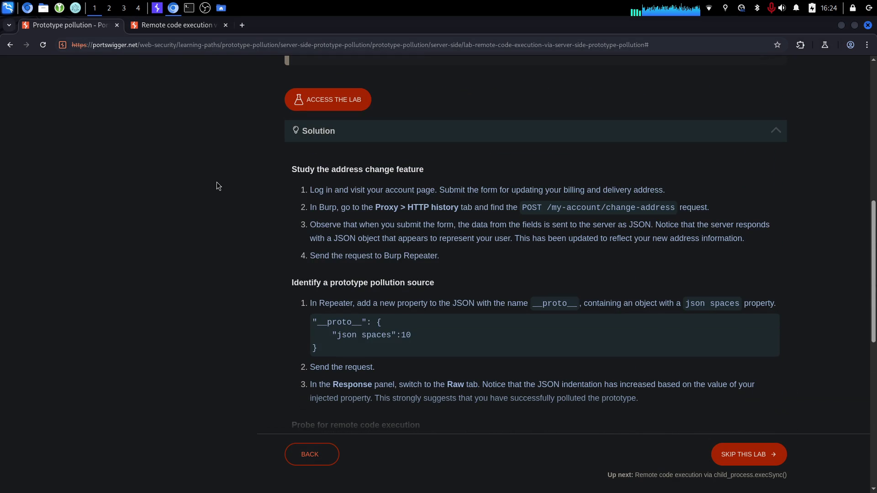
scroll(217, 182, "down", 3)
scroll(222, 189, "down", 2)
scroll(231, 181, "down", 1)
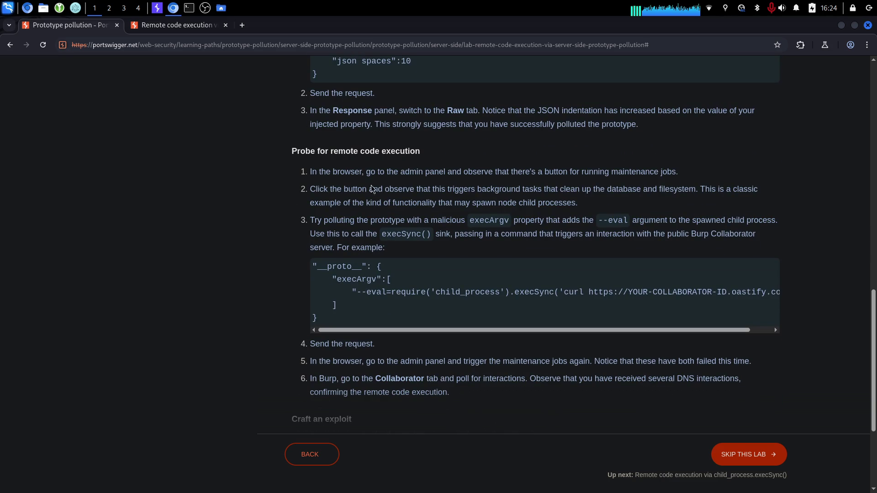
Step: Review the 'Probe for remote code execution' steps about maintenance jobs and execArgv pollution
triple_click(557, 202)
left_click(592, 199)
triple_click(410, 220)
left_click(468, 234)
double_click(588, 220)
left_click(600, 225)
Step: Read the require child_process part of the execArgv example, then bring Repeater back
left_click_drag(382, 292, 576, 295)
left_click(576, 295)
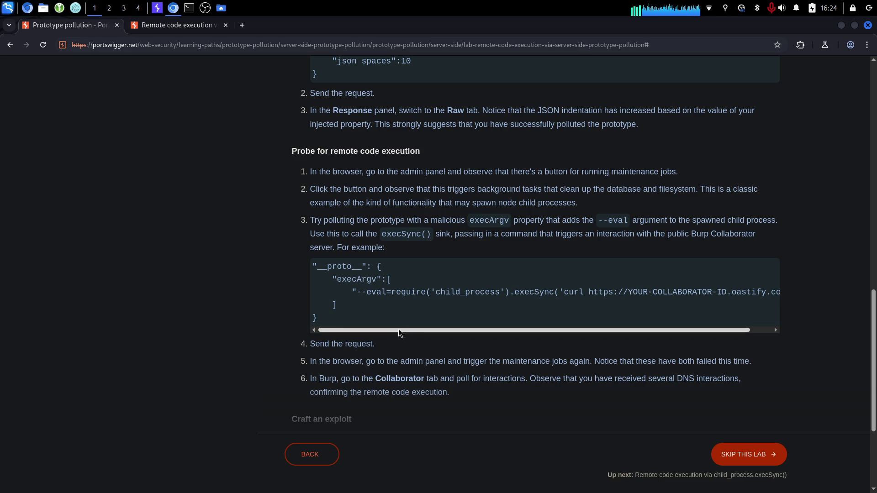
left_click_drag(398, 330, 459, 331)
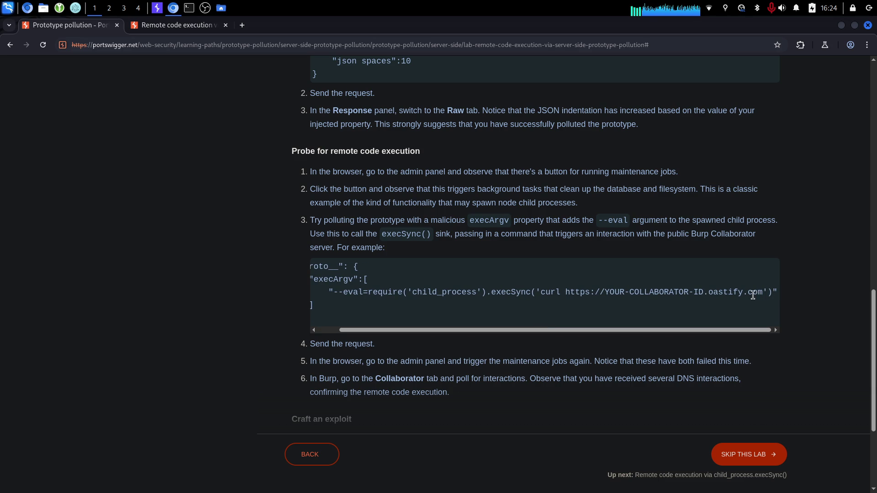
key("alt+Tab")
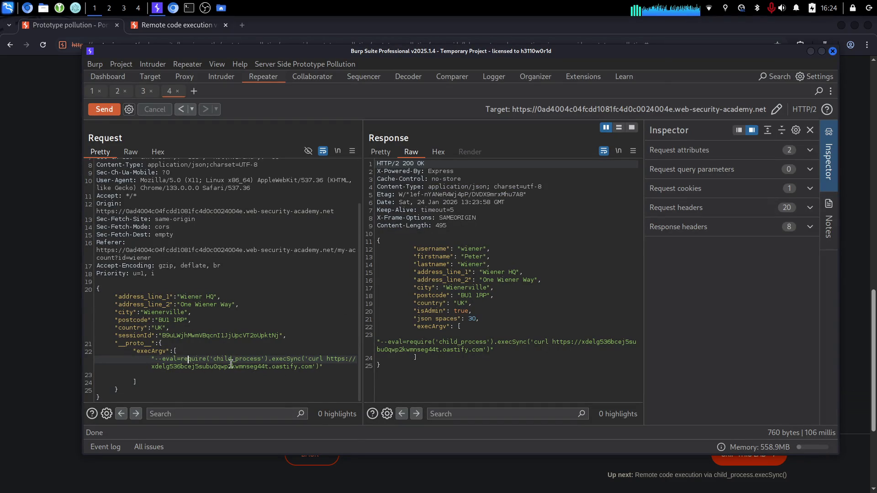
Step: Send the request, then strip the [ ] brackets so execArgv becomes a plain string
left_click(314, 370)
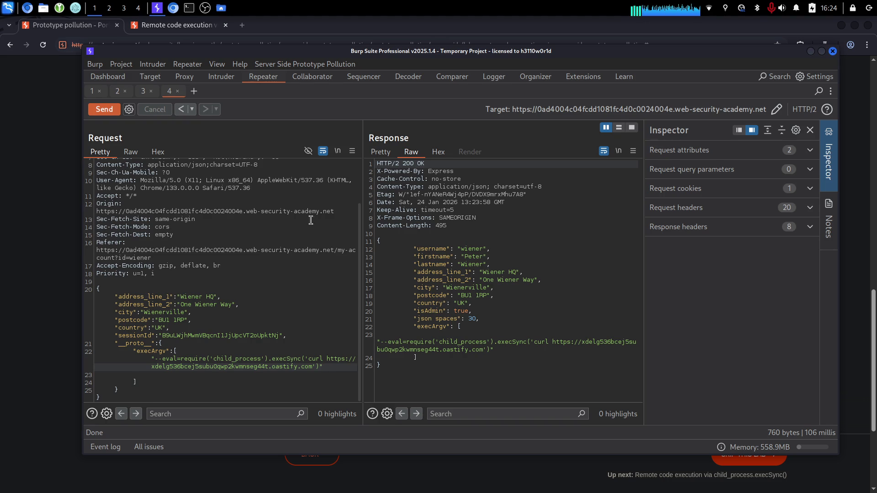
left_click(111, 110)
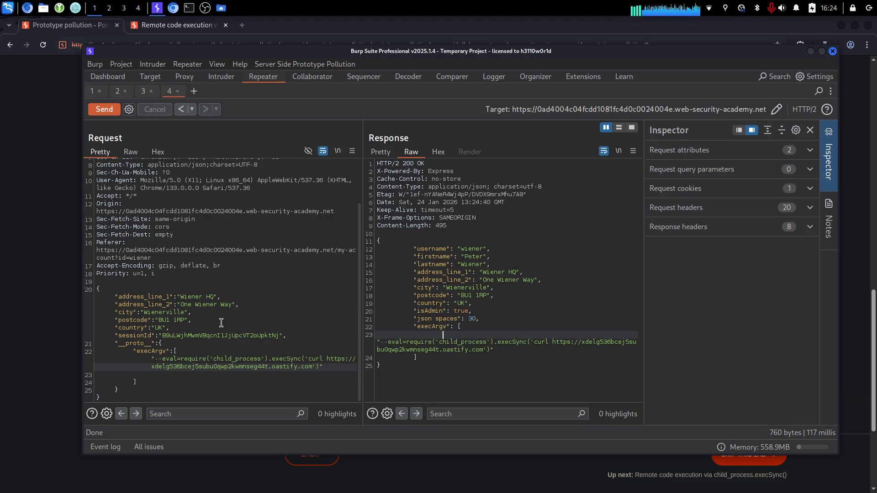
left_click(196, 350)
key("BackSpace")
left_click(133, 381)
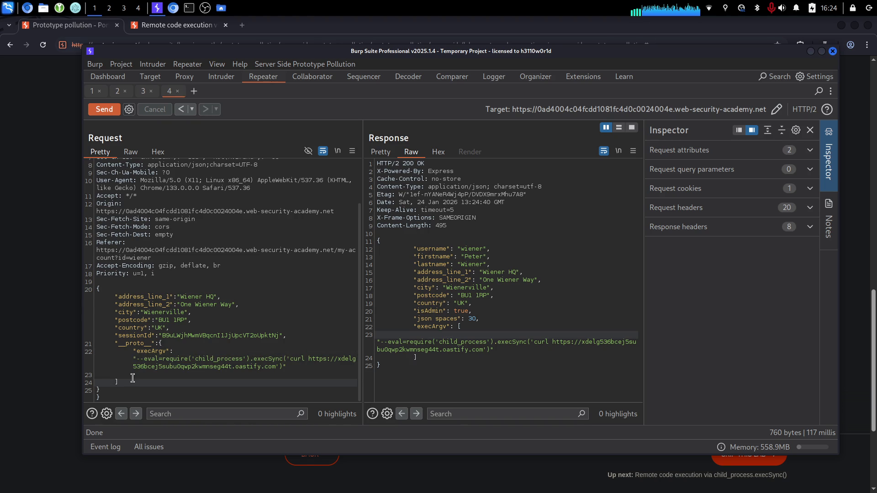
key("Up")
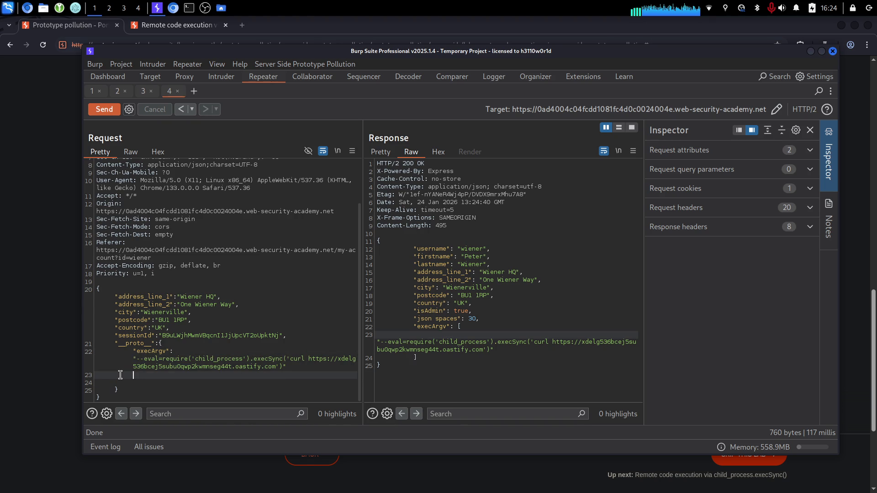
key("BackSpace")
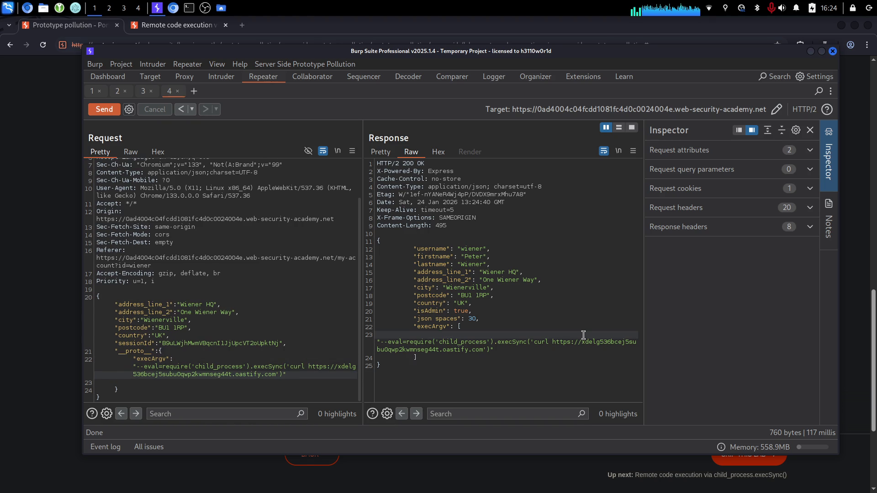
left_click(180, 381)
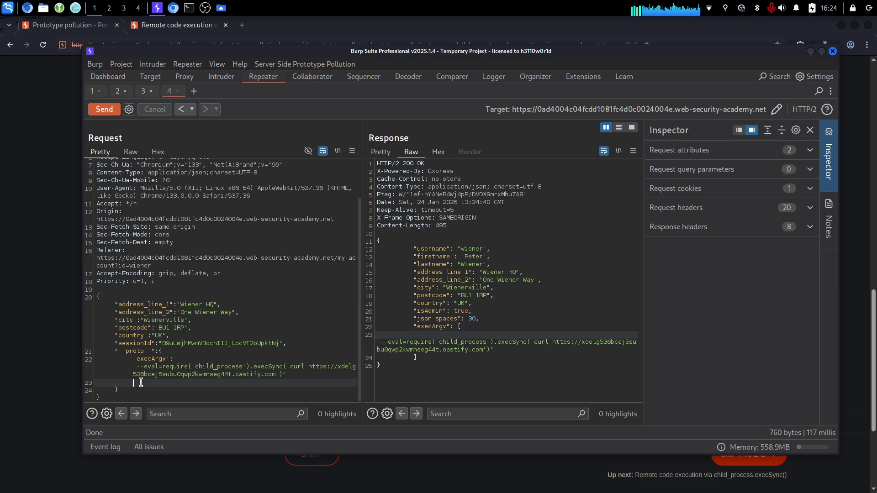
key("BackSpace")
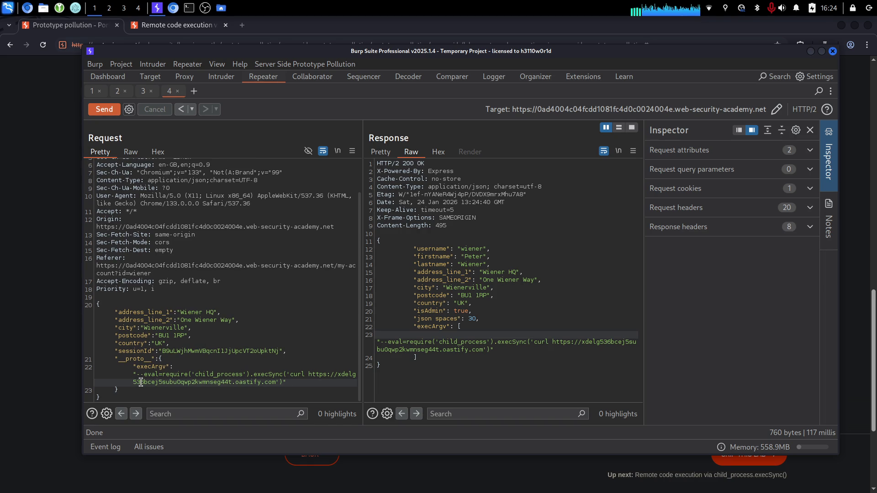
Step: Resend with execArgv as a string, check Collaborator, and switch to the lab instructions
left_click(111, 113)
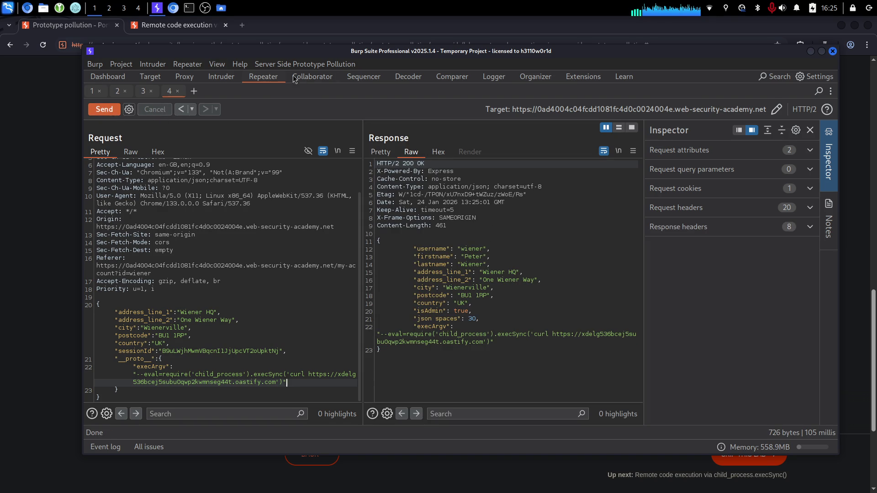
left_click(308, 77)
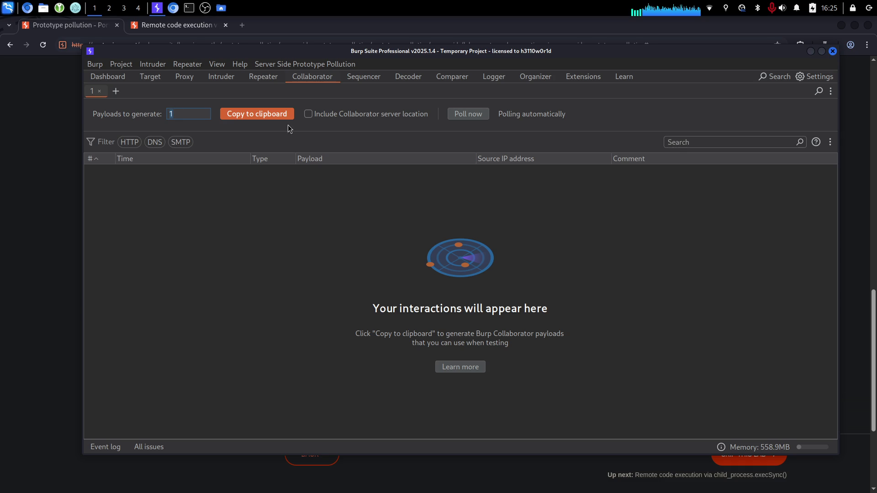
key("alt+Tab")
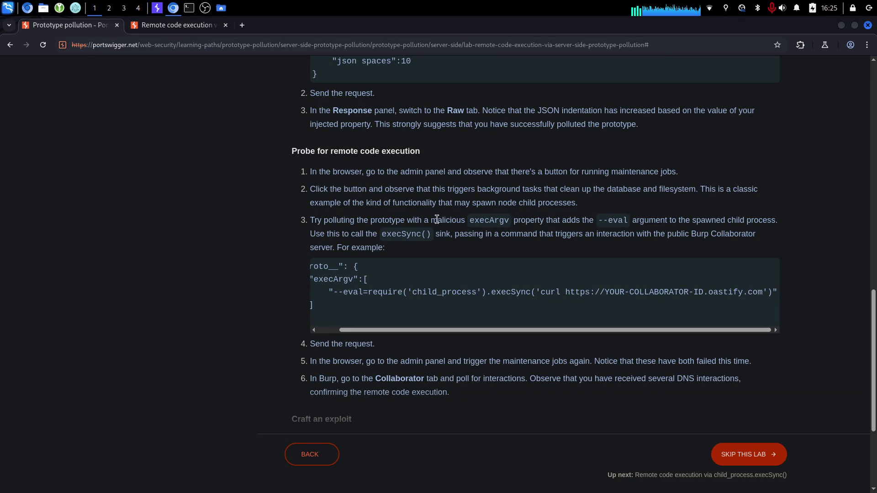
scroll(372, 325, "left", 2)
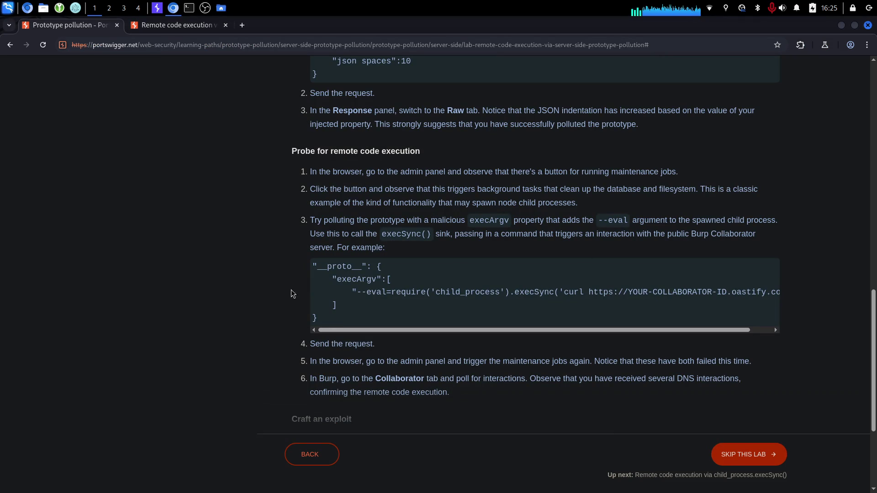
Step: Delete the old oastify URL in the payload, paste the bare Collaborator id, and undo it
key("alt+Tab")
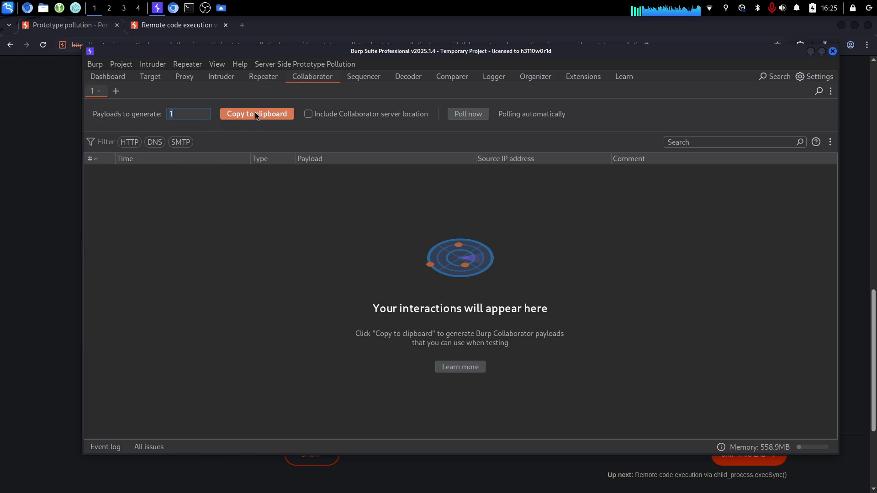
key("alt+Tab")
key("alt+Tab")
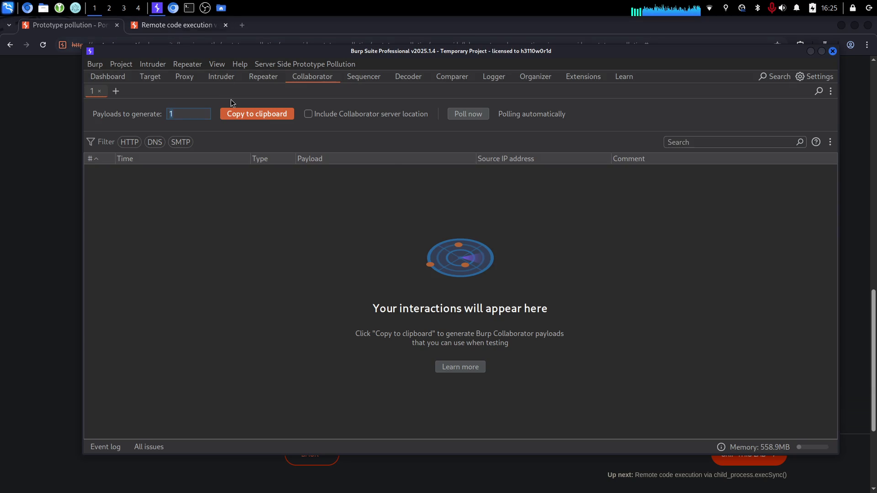
left_click(250, 80)
left_click(262, 79)
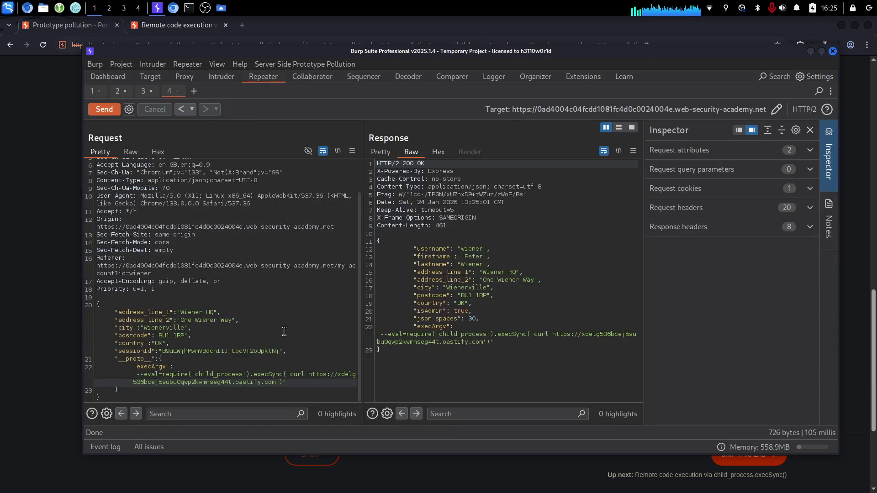
left_click_drag(278, 383, 332, 374)
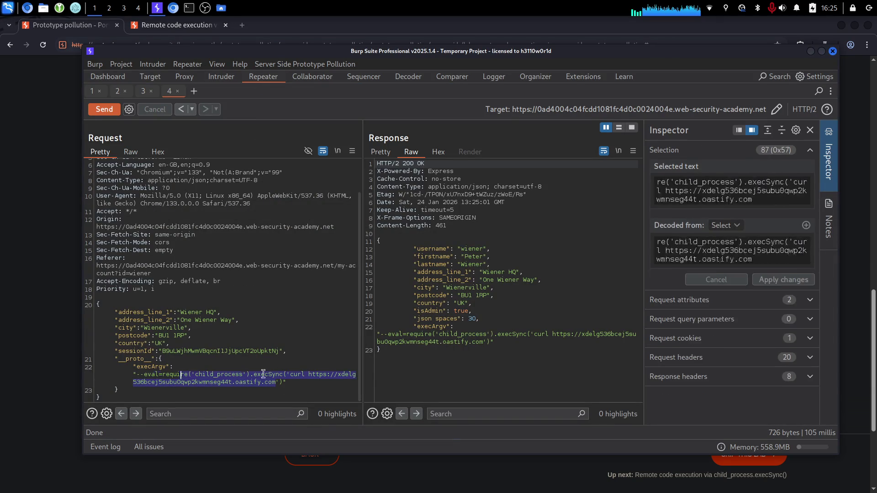
key("shift+Left")
key("shift+Left")
key("shift+Left")
key("shift+Left")
key("shift+Left")
key("shift+Left")
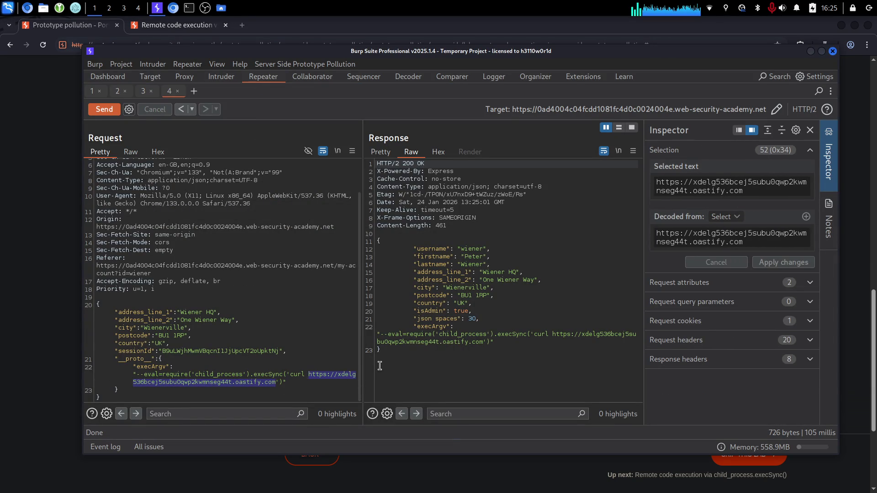
key("BackSpace")
key("ctrl+v")
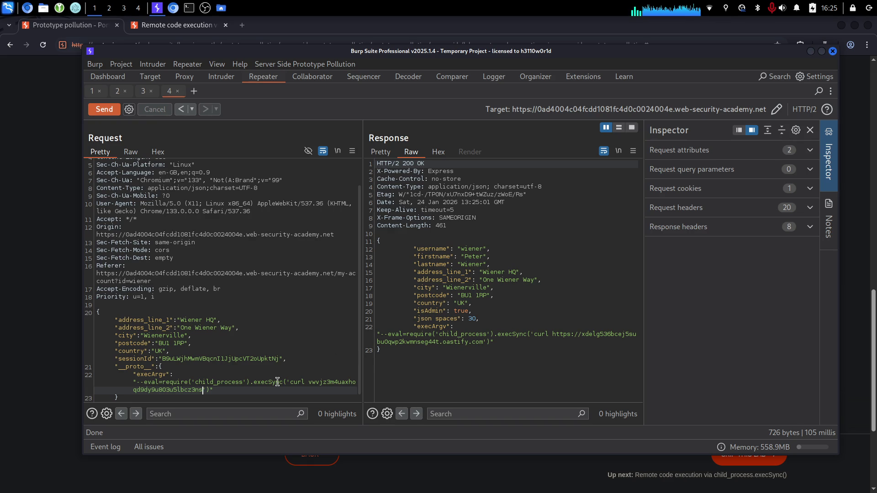
key("ctrl+z")
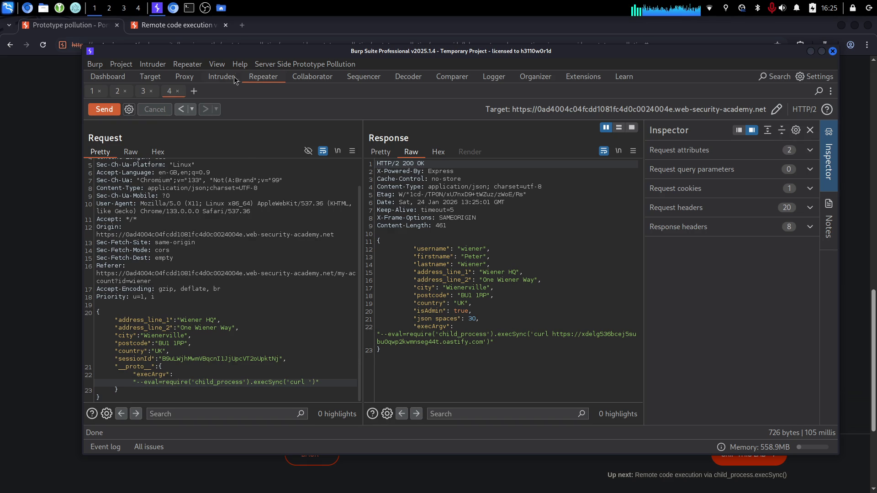
Step: Tick 'Include Collaborator server location', paste the full Collaborator domain after curl, and return to the lab page
left_click(312, 77)
left_click(319, 116)
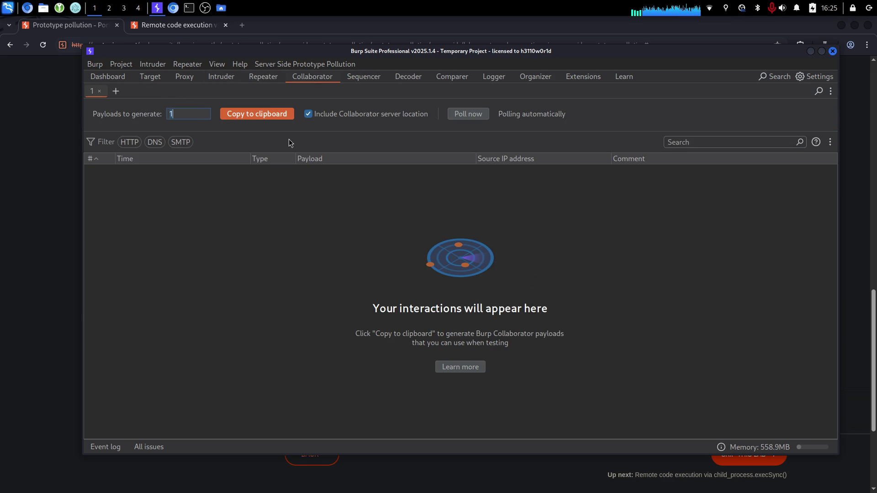
left_click(262, 81)
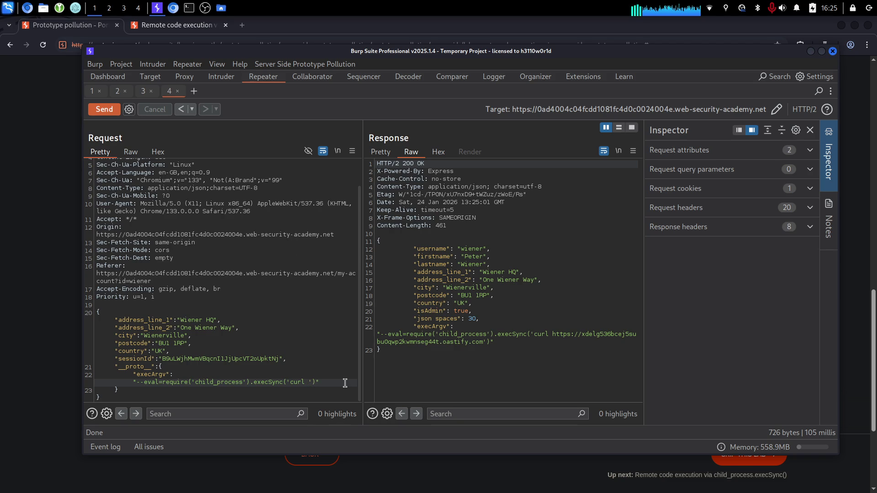
type("job7rresmyp5ge5x5m1i0ovix930rsfh.oastify.com")
left_click(284, 395)
scroll(295, 318, "down", 1)
left_click(187, 370)
key("alt+Tab")
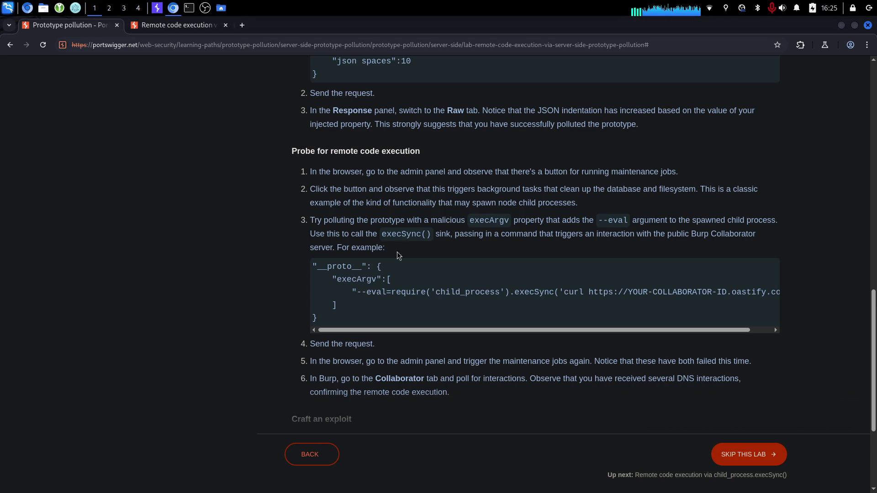
Step: Rebuild the execArgv value as an array with the eval string on its own line, comparing with the example
key("alt+Tab")
type("[")
key("Return")
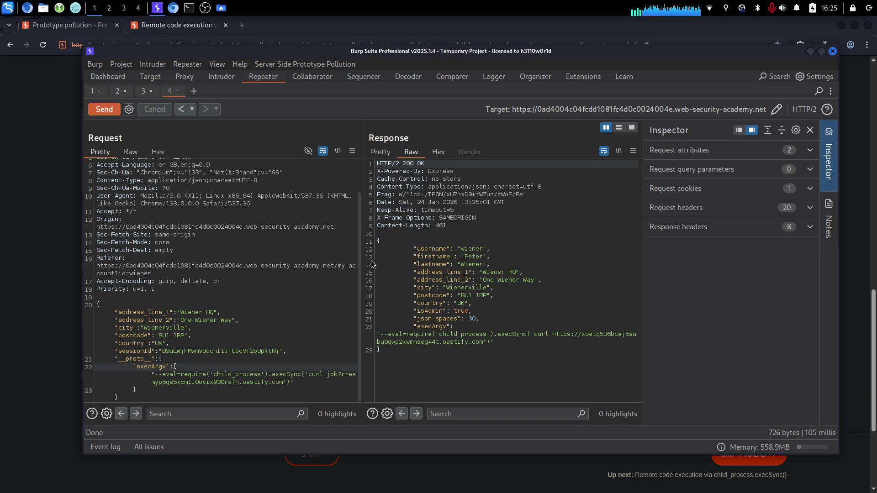
key("End")
key("Return")
type("]")
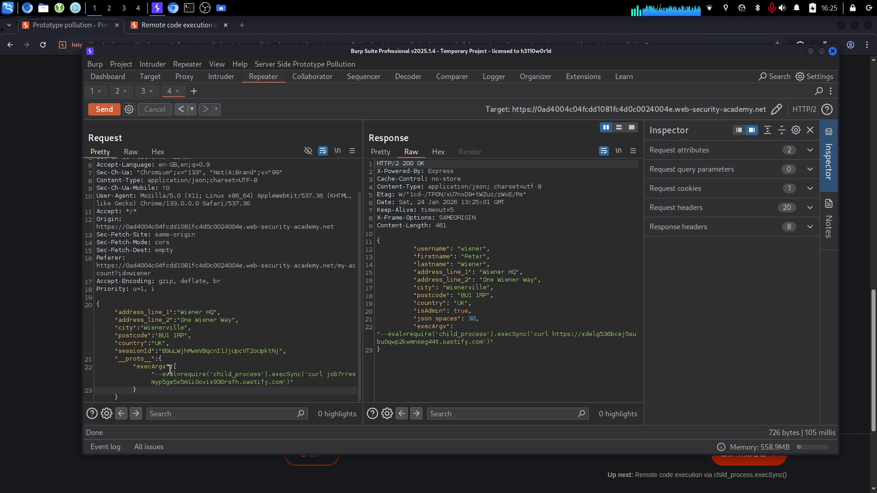
left_click(306, 383)
key("alt+Tab")
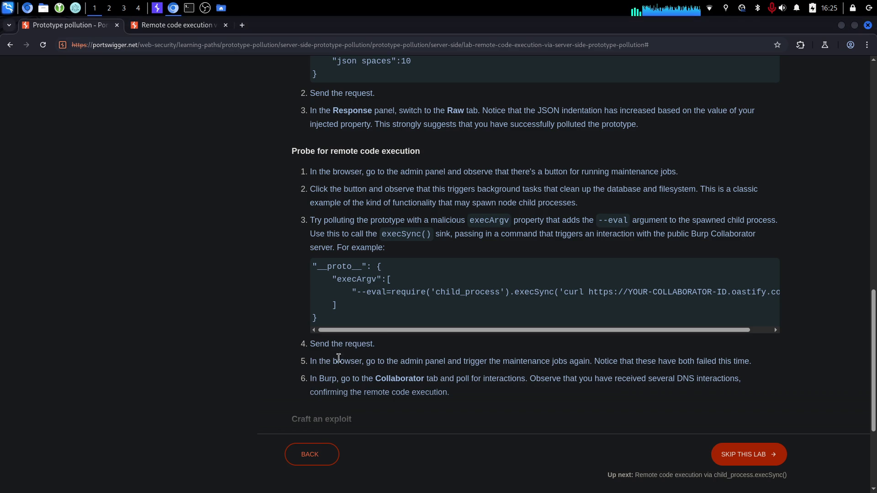
key("alt+Tab")
key("Return")
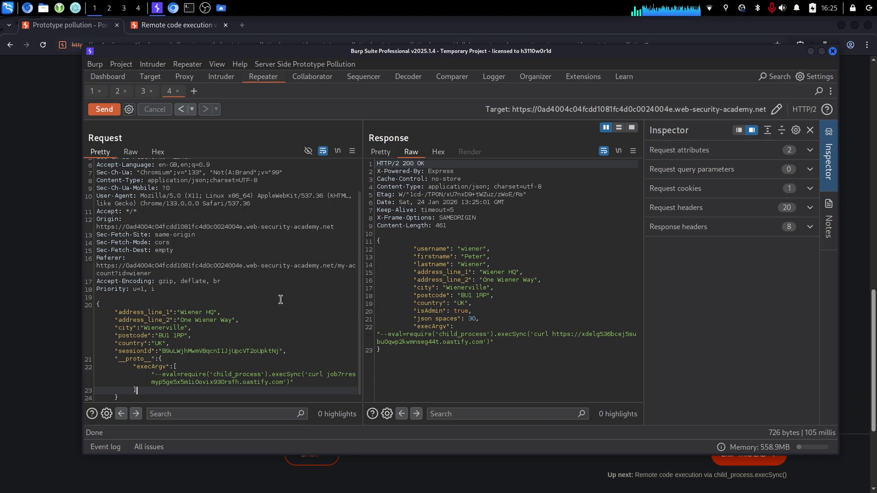
scroll(239, 288, "down", 1)
Step: Send the polluted execArgv array request, get it echoed back, and check Collaborator interactions
left_click(191, 390)
left_click(191, 368)
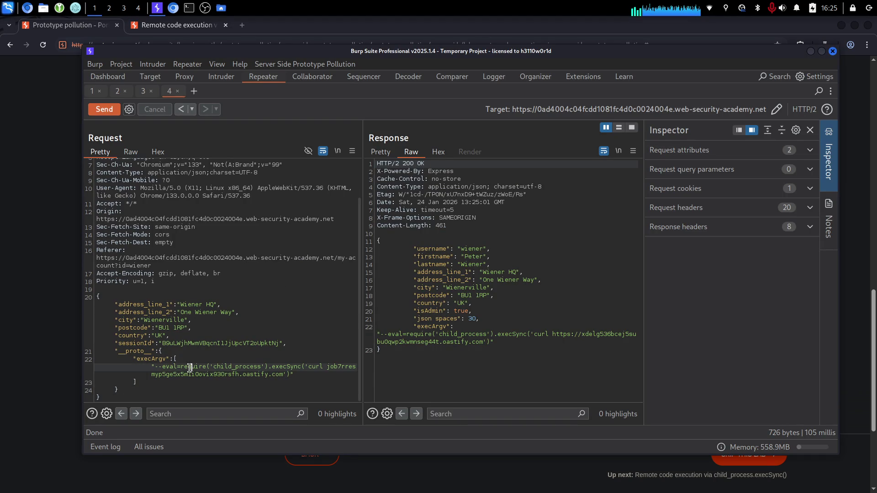
left_click(164, 358)
double_click(153, 359)
left_click(176, 359)
left_click(191, 368)
left_click(316, 372)
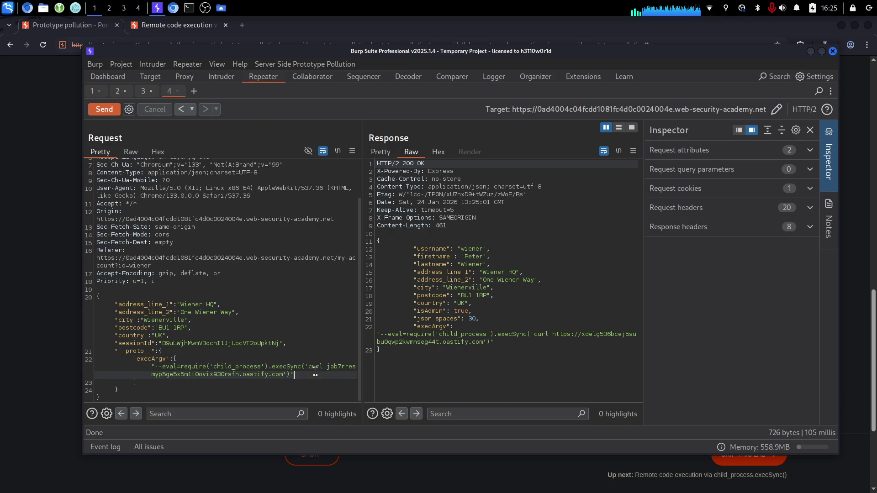
left_click(97, 112)
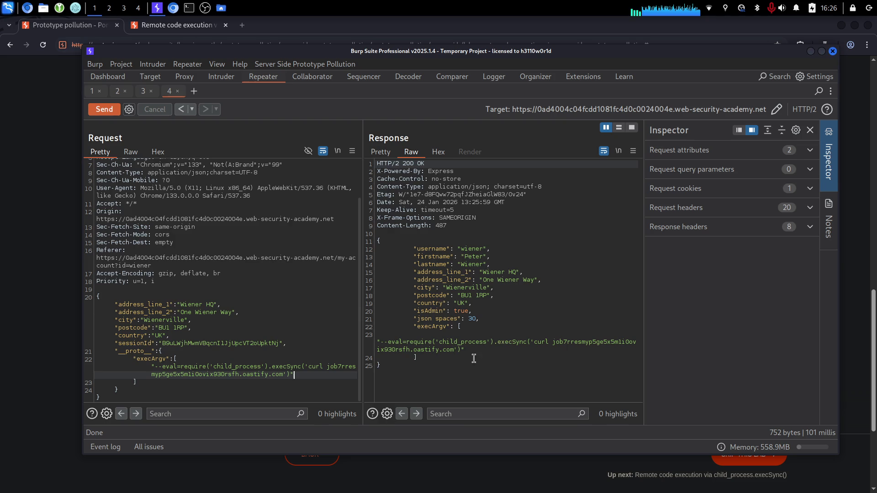
left_click(295, 78)
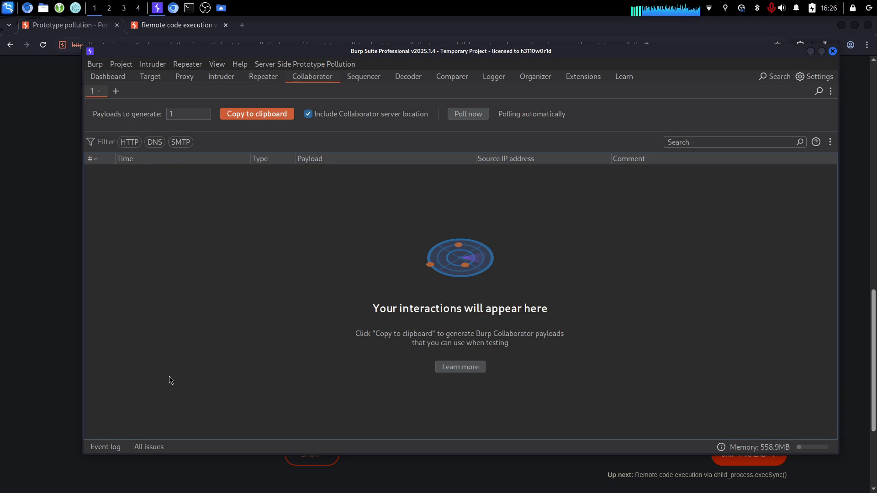
Step: Follow Collaborator's Learn more link, find an empty new browser tab, and close it
left_click(472, 370)
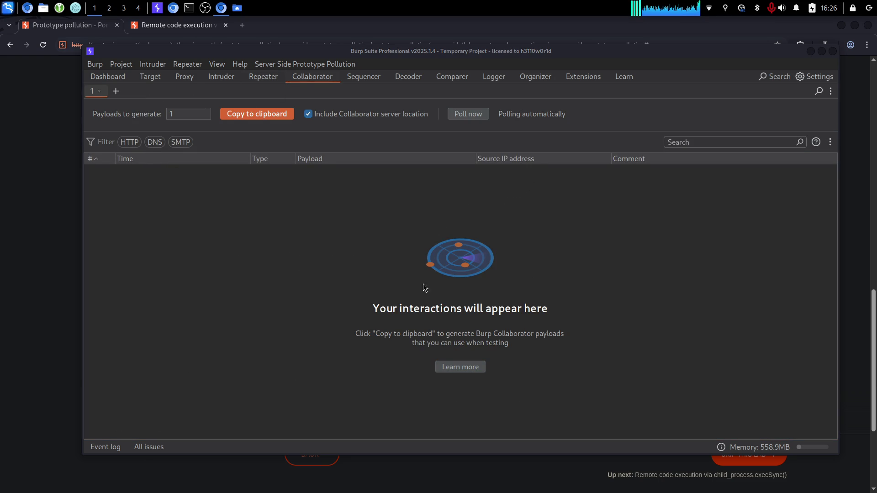
left_click(477, 371)
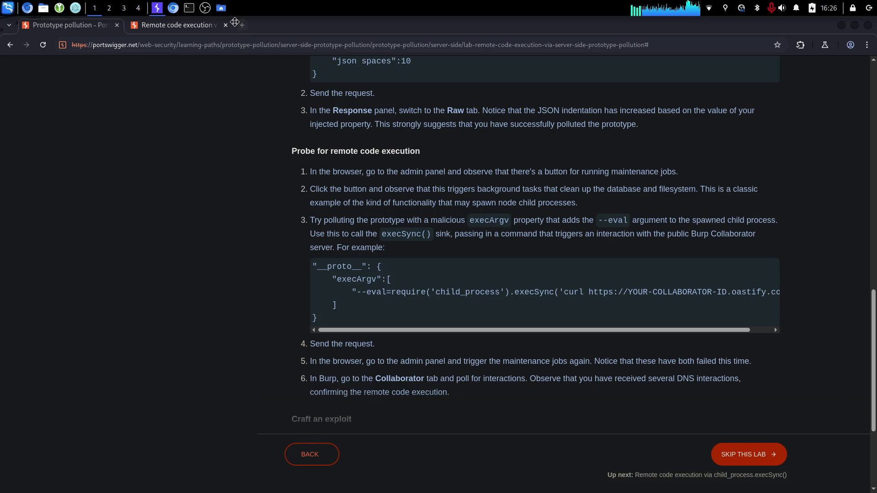
left_click(250, 27)
left_click(240, 43)
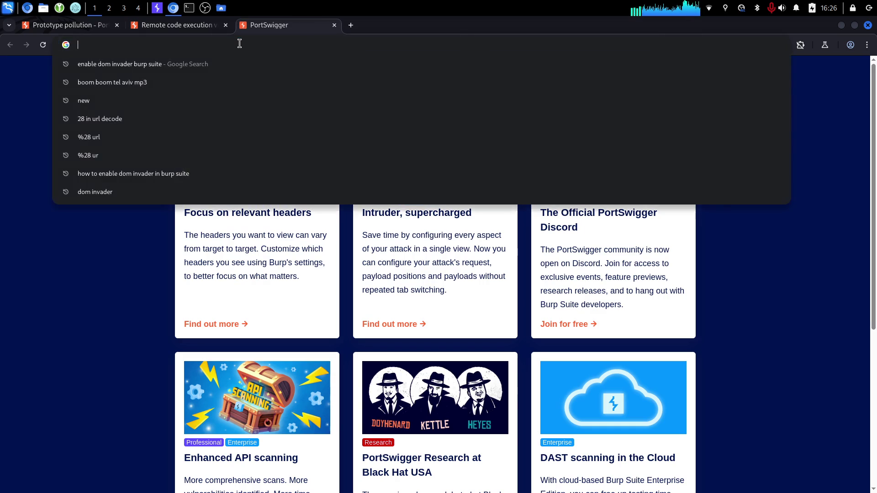
key("ctrl+w")
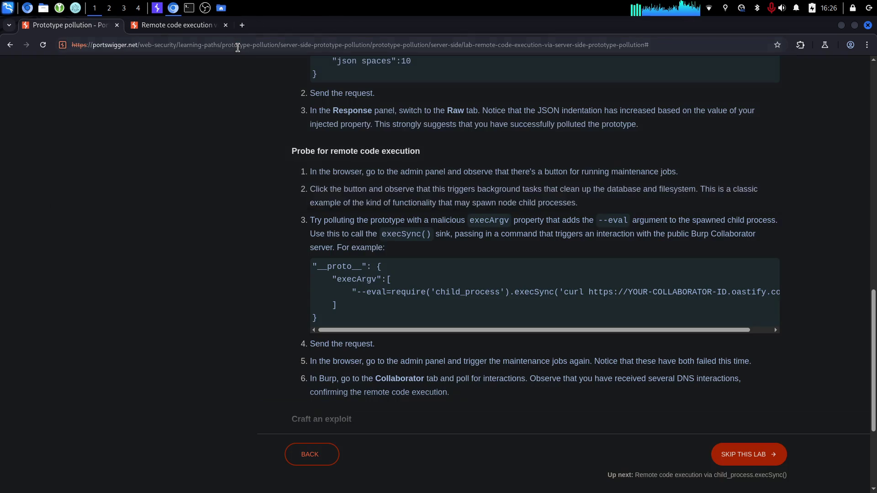
key("alt+Tab")
Step: Retry Learn more until the Burp Collaborator documentation opens in the browser
left_click(460, 367)
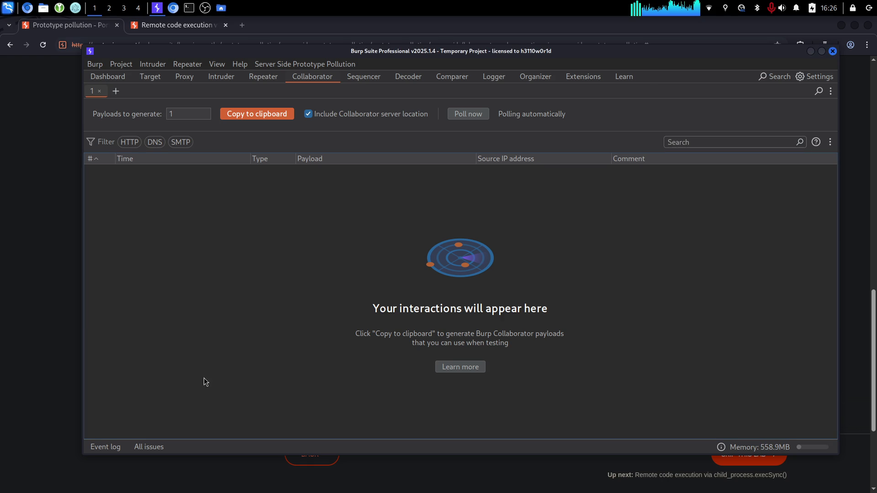
left_click(241, 25)
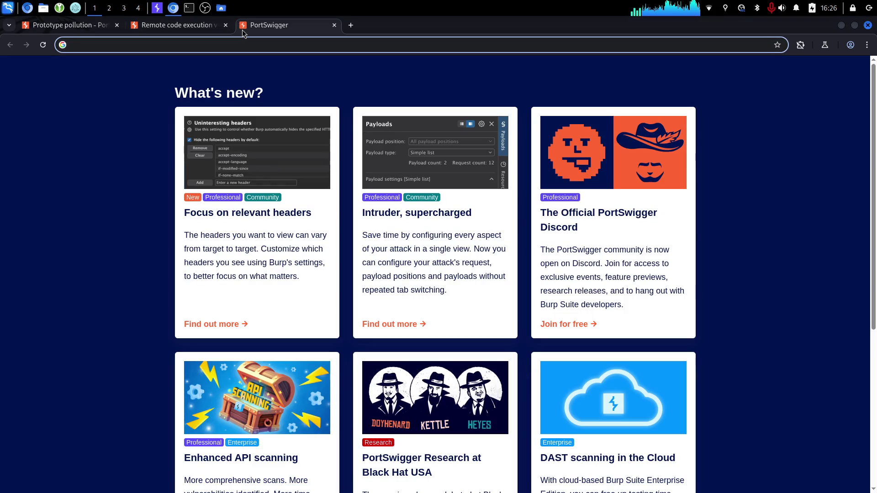
key("ctrl+w")
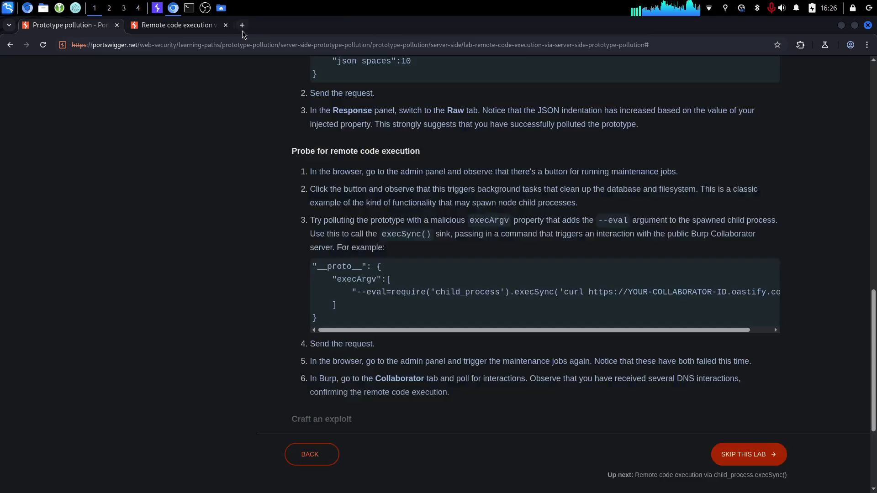
key("alt+Tab")
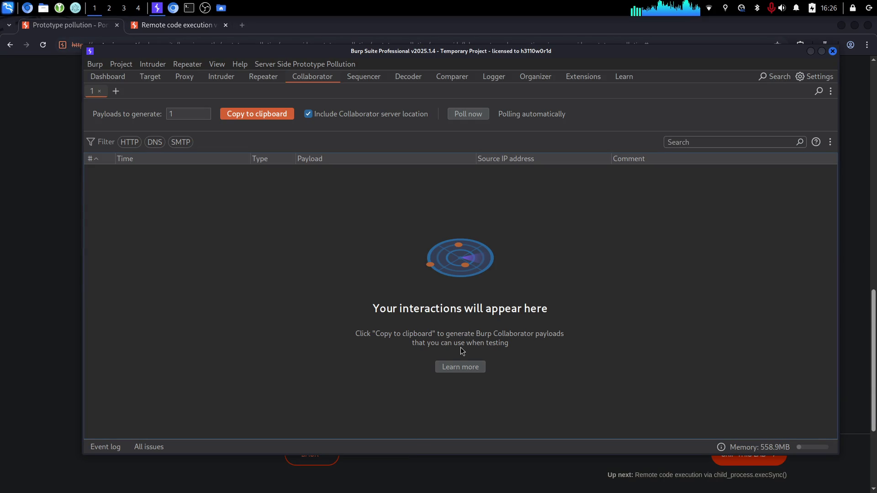
left_click(459, 365)
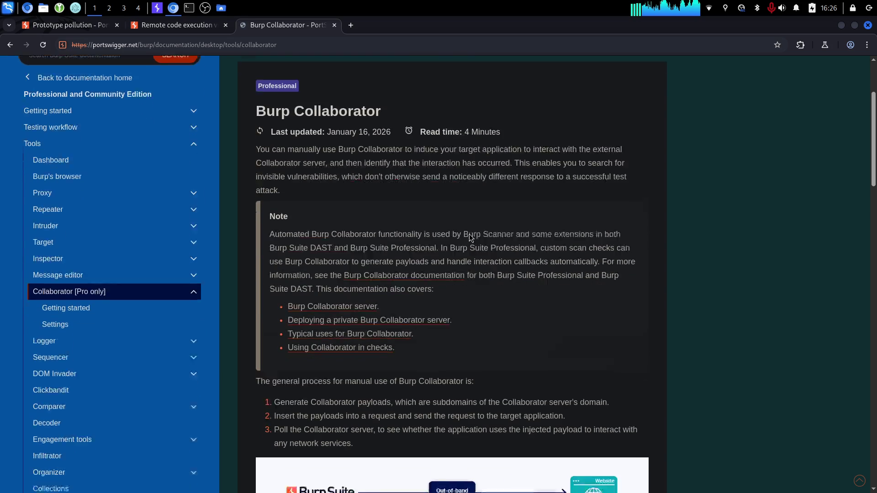
scroll(471, 235, "down", 3)
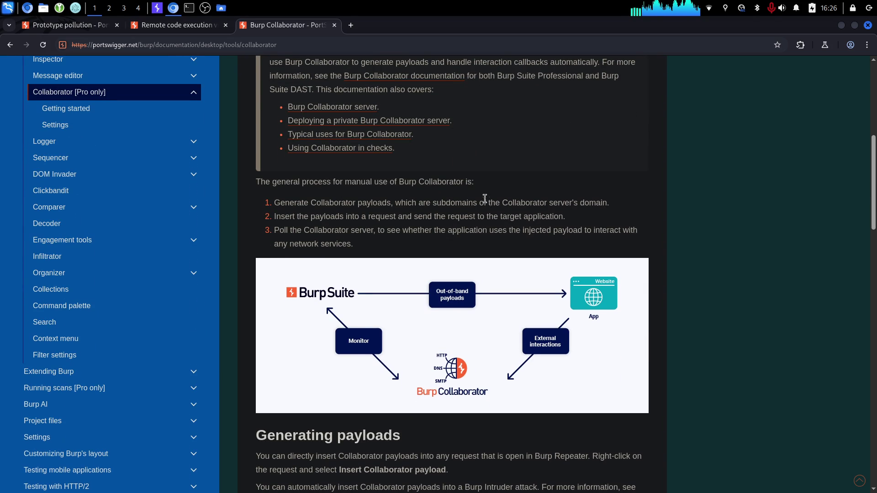
scroll(487, 203, "down", 4)
scroll(481, 201, "down", 2)
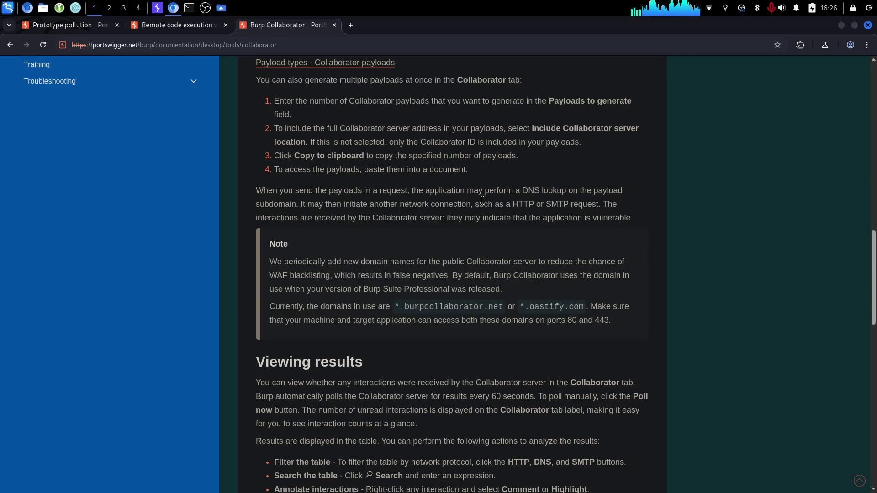
scroll(482, 201, "down", 1)
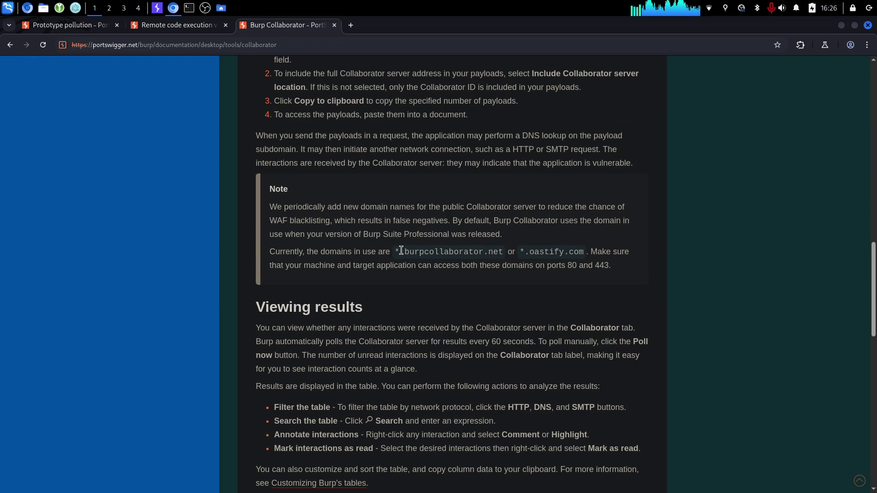
Step: Read the documentation notes on Collaborator domains and ports 80 and 443
left_click_drag(284, 251, 500, 253)
left_click_drag(322, 252, 571, 259)
left_click(571, 259)
scroll(493, 242, "down", 2)
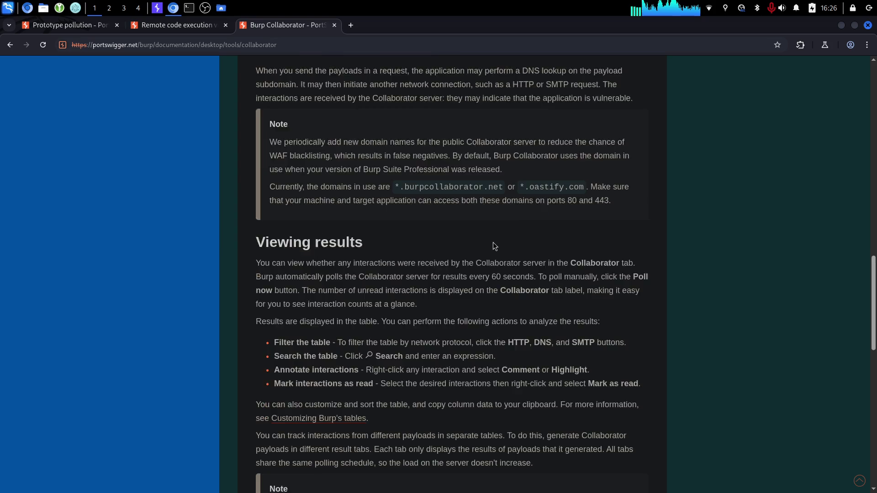
left_click_drag(557, 155, 660, 170)
left_click(658, 176)
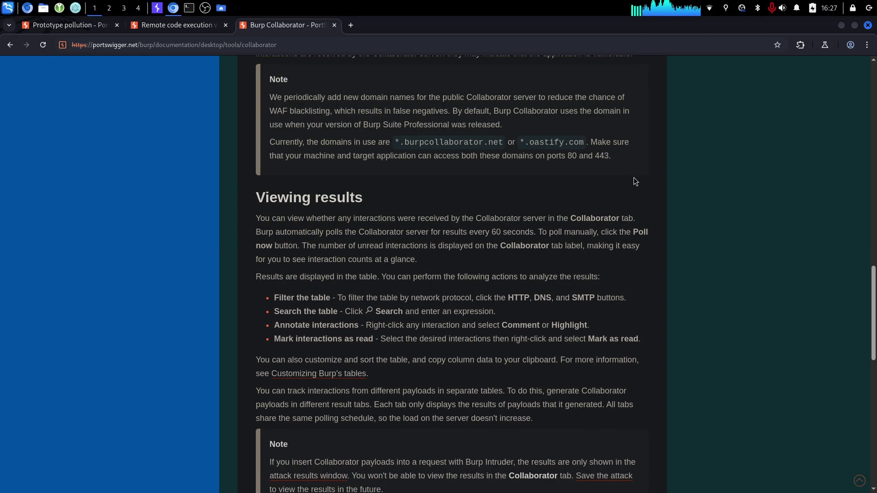
scroll(634, 179, "down", 4)
scroll(633, 178, "down", 1)
scroll(633, 180, "down", 2)
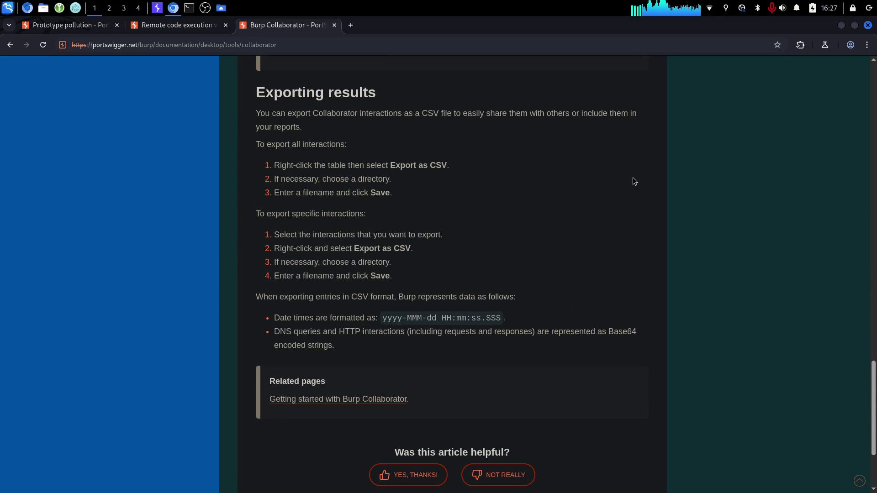
scroll(600, 182, "up", 5)
scroll(594, 189, "up", 2)
scroll(592, 188, "up", 5)
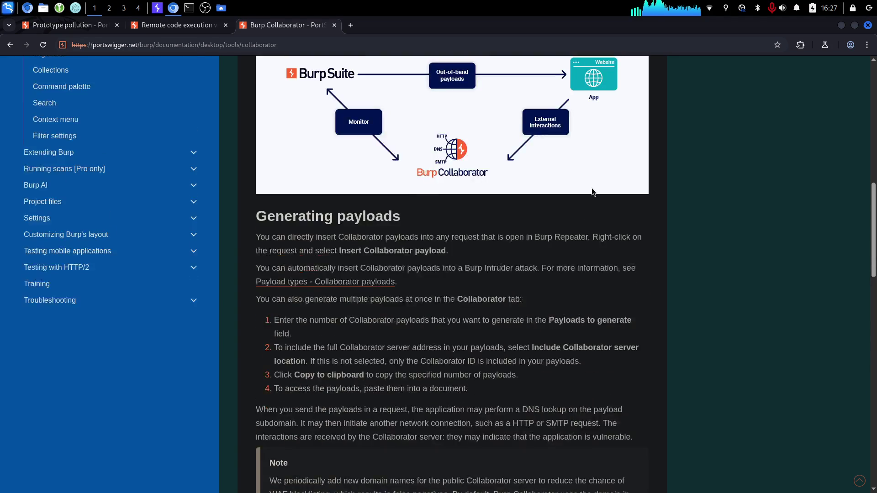
scroll(580, 204, "up", 3)
scroll(325, 119, "up", 5)
Step: Flip through the admin panel, docs and solution tabs, close the file manager, and return to the Repeater request
left_click(179, 27)
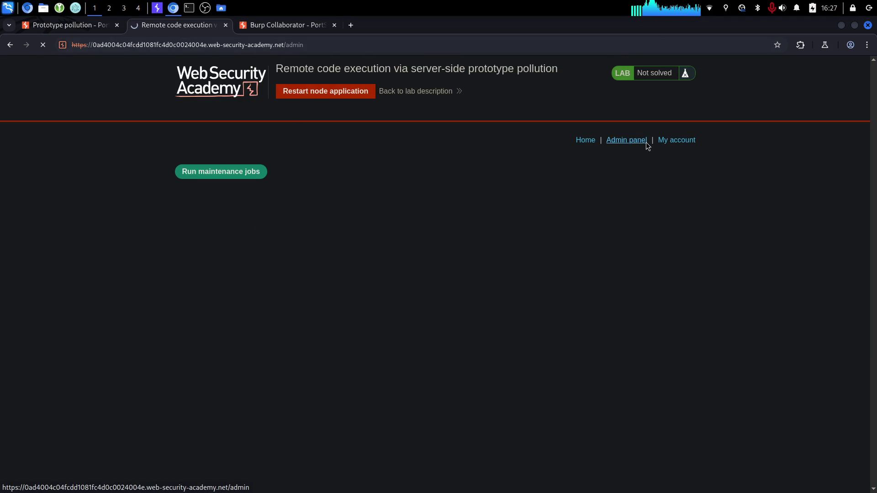
left_click(287, 28)
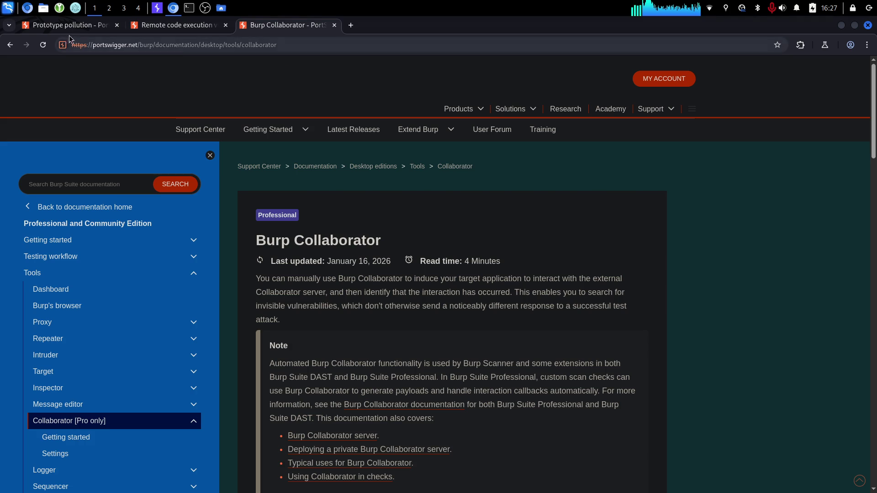
left_click(69, 25)
key("alt+Tab")
key("alt+Tab")
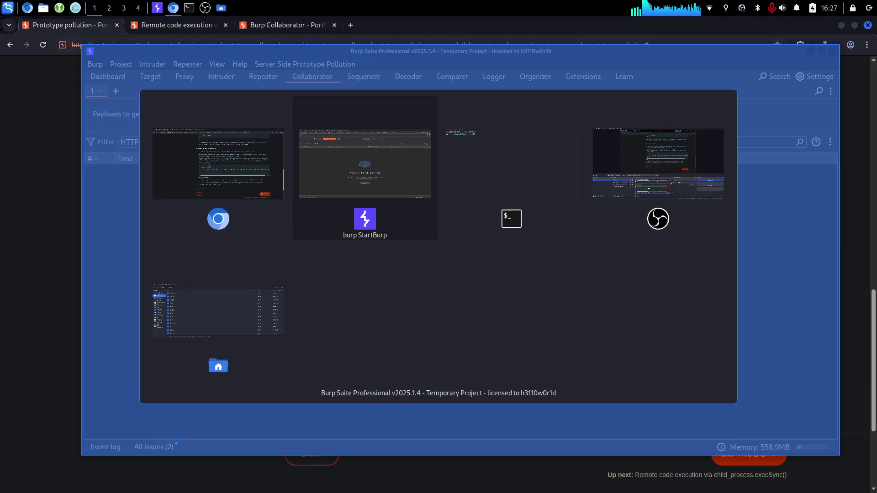
key("alt+Tab")
key("alt+Tab")
key("alt+Tab")
left_click_drag(870, 26, 707, 65)
left_click(706, 64)
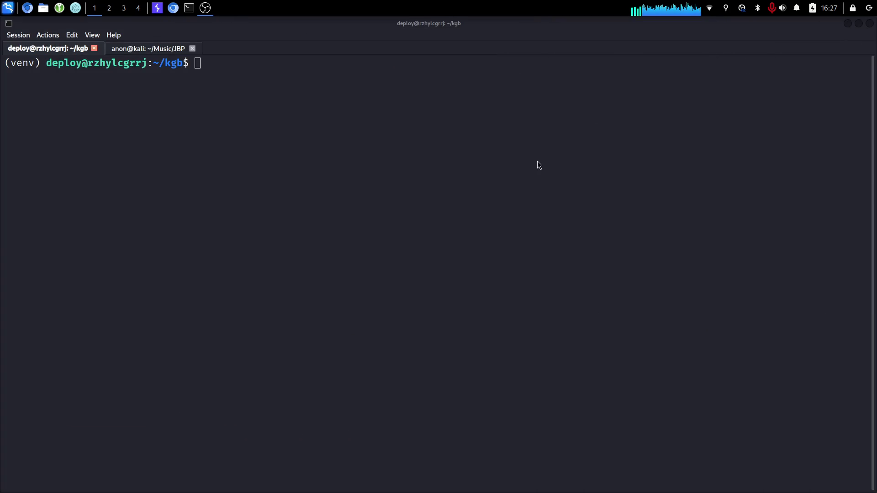
key("alt+Tab")
key("alt+Tab")
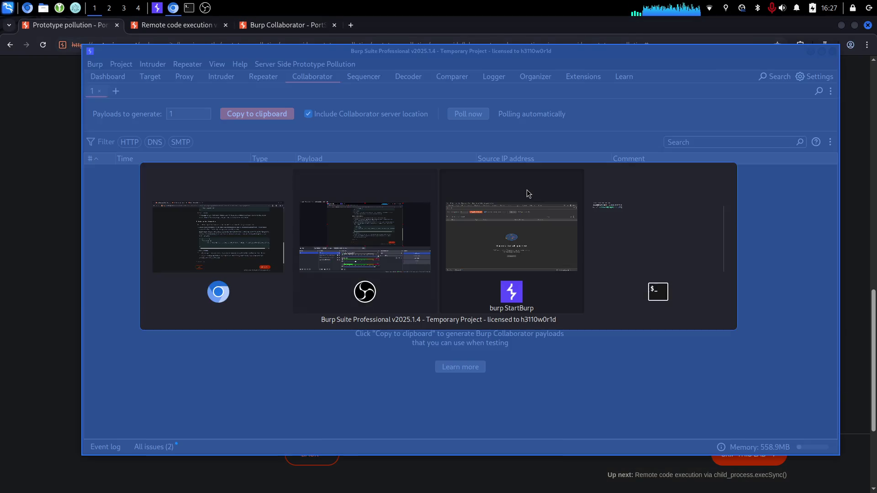
left_click(252, 79)
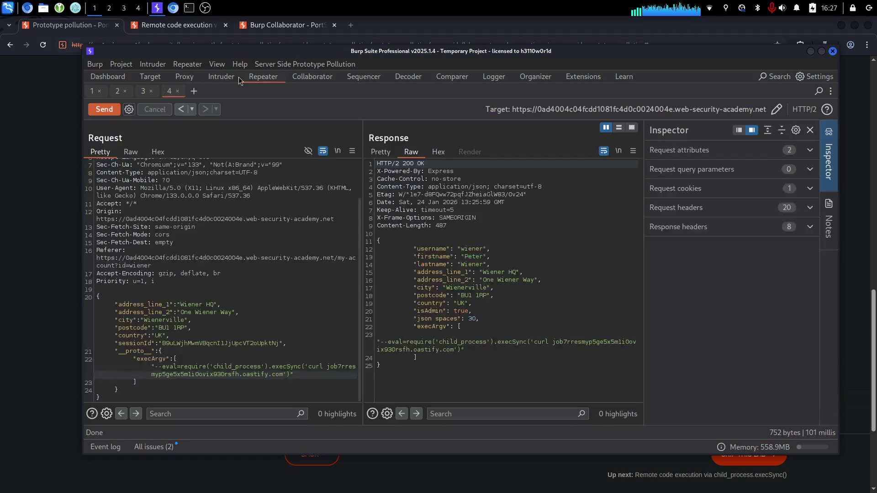
left_click(316, 367)
type("https://")
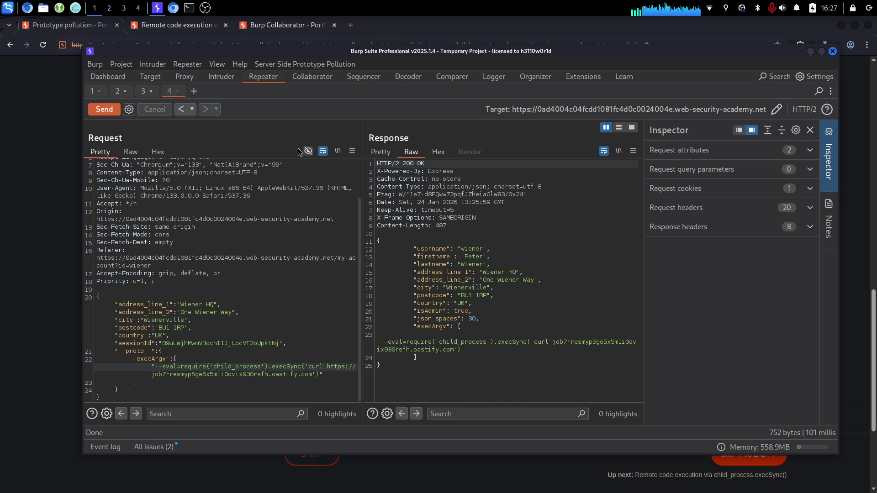
left_click(109, 109)
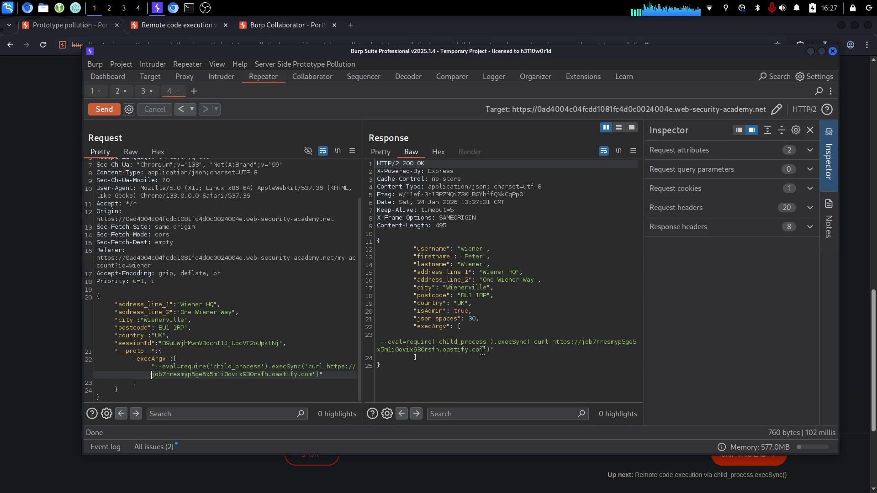
mouse_move(486, 350)
left_mouse_down()
mouse_move(563, 342)
mouse_move(552, 341)
left_mouse_up()
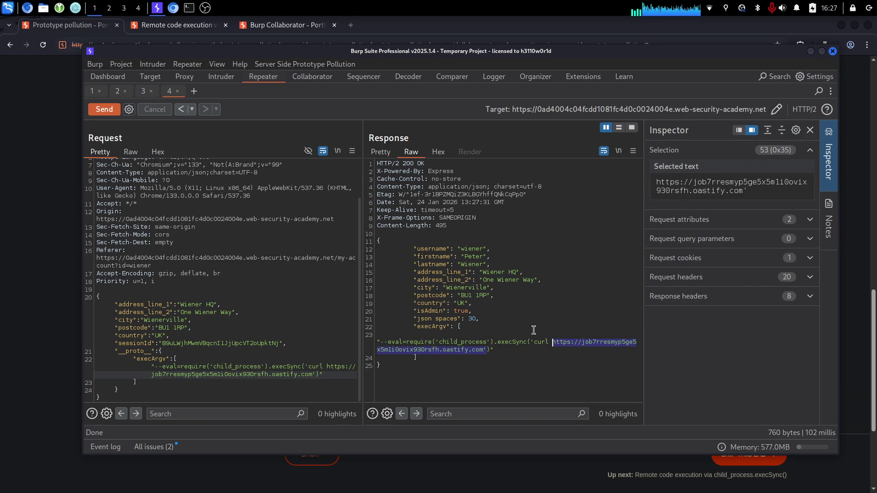
Step: Load the copied oastify Collaborator URL in a new Chrome tab and view the returned token
key("ctrl+c")
left_click(350, 26)
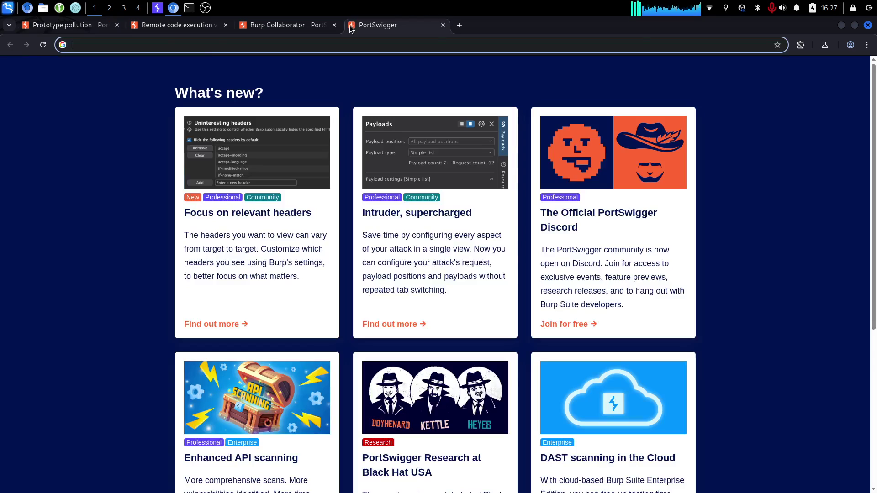
key("ctrl+v")
key("Return")
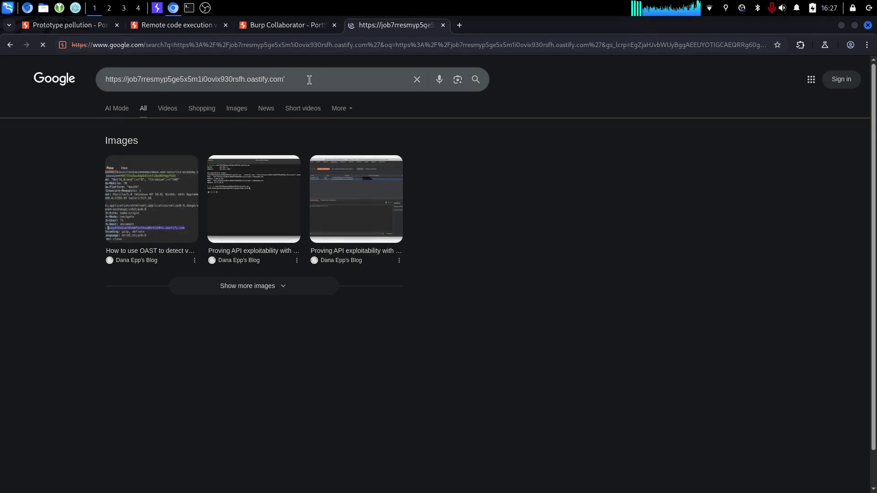
left_click_drag(308, 81, 78, 42)
left_click(235, 44)
key("ctrl+v")
key("BackSpace")
key("Return")
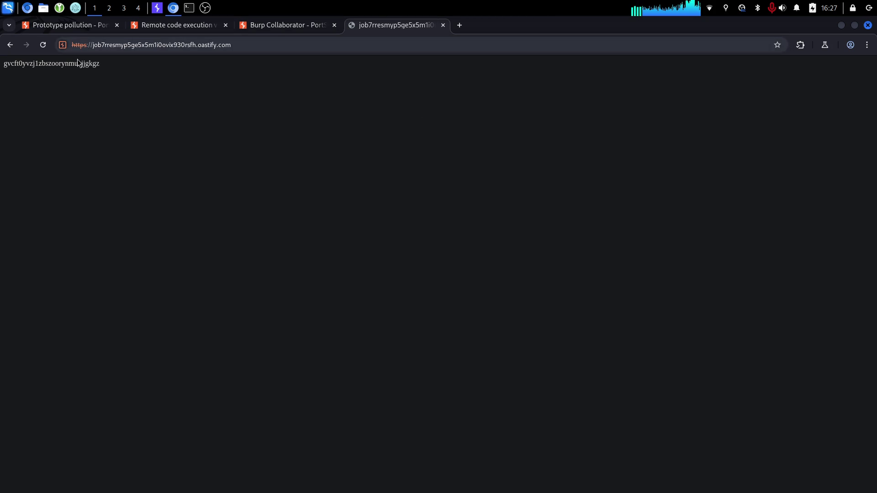
double_click(67, 64)
left_click(216, 115)
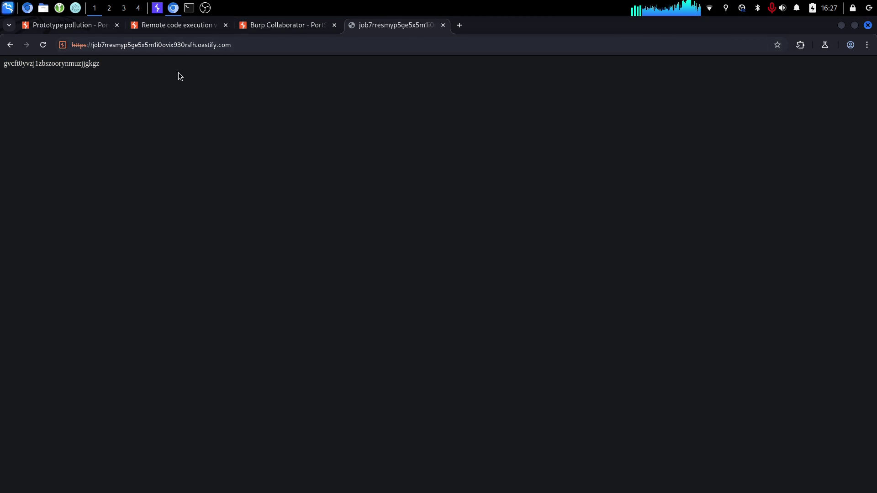
Step: Check Collaborator still lists no interactions, then close the URL and documentation tabs and return to Burp
key("alt+Tab")
left_click(301, 78)
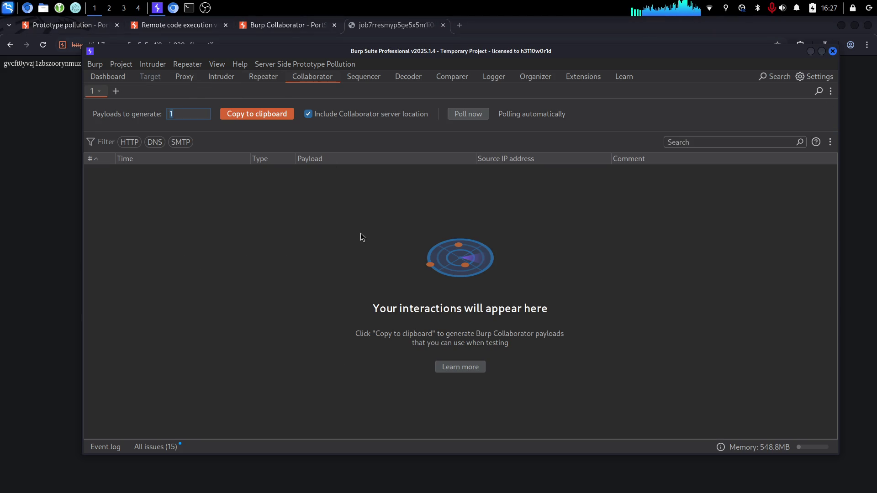
left_click(267, 78)
key("alt+Tab")
key("ctrl+w")
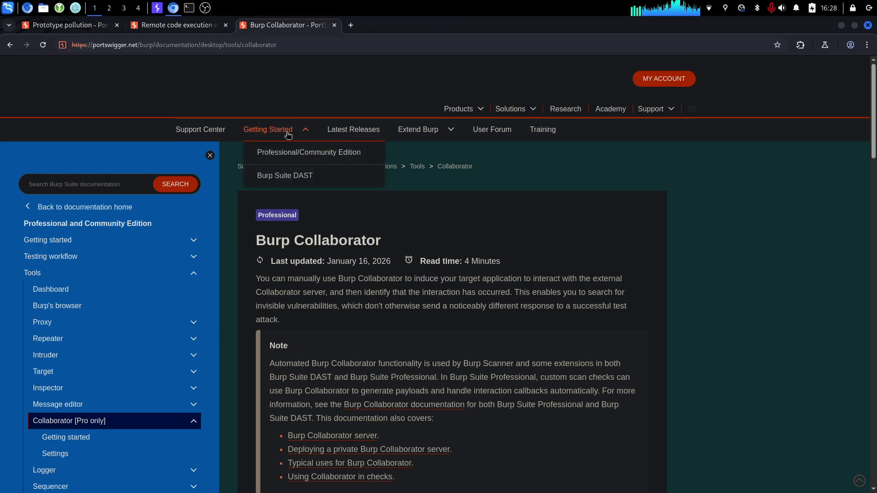
scroll(543, 222, "down", 3)
scroll(540, 222, "down", 5)
scroll(428, 206, "down", 13)
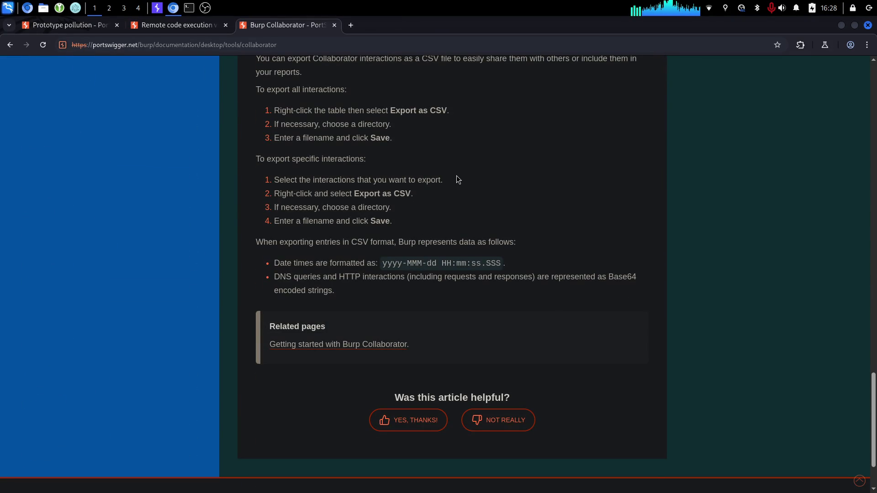
key("ctrl+w")
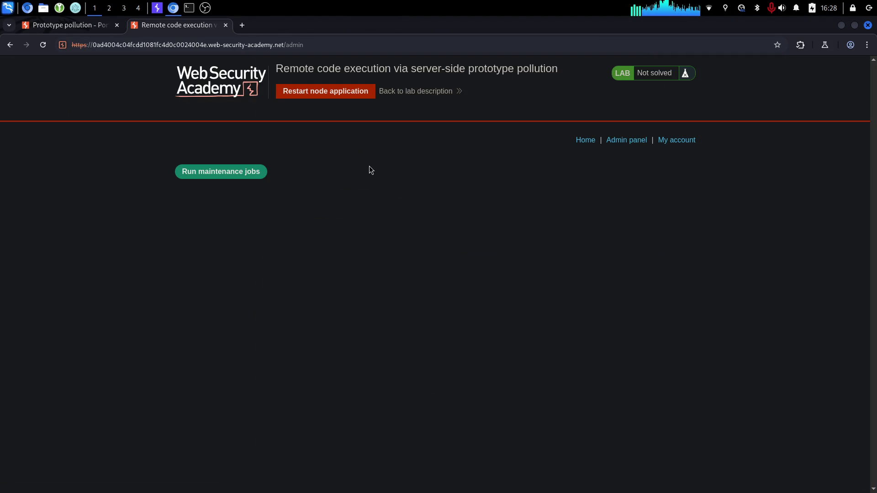
key("alt+Tab")
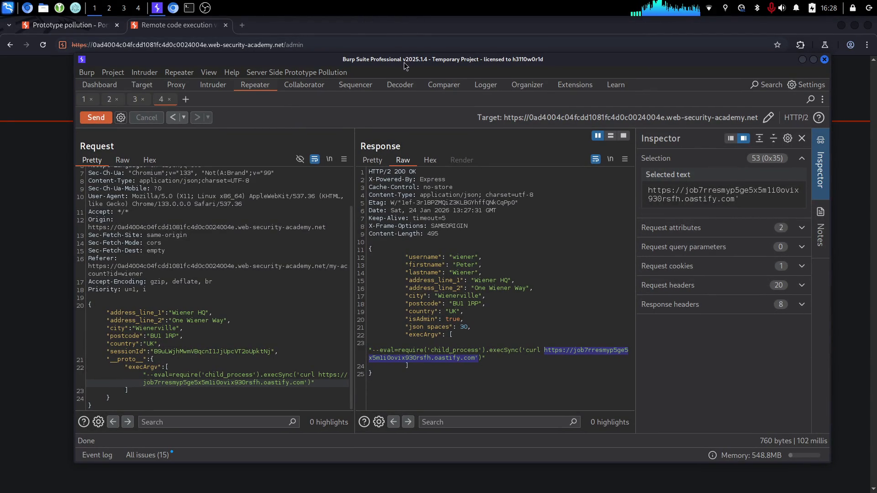
Step: Remove the curl command and Collaborator URL from the execArgv payload in the Repeater request
left_click_drag(425, 63, 437, 51)
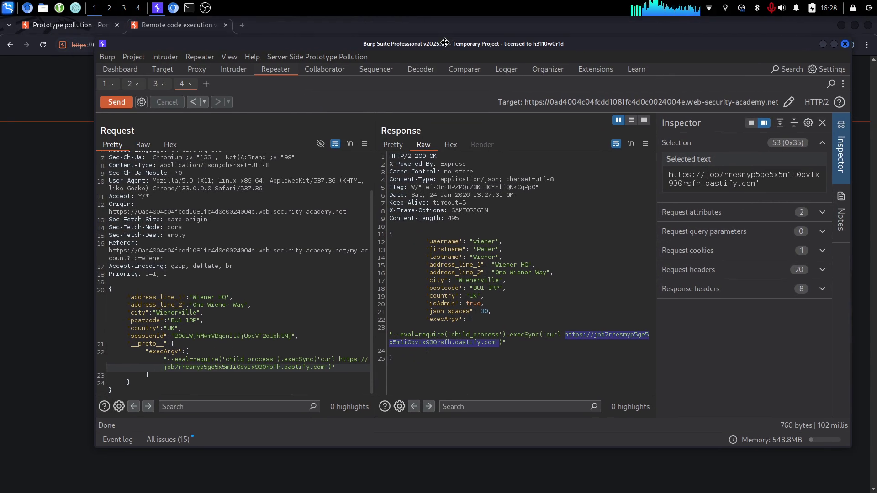
left_click_drag(188, 346, 276, 370)
left_click(339, 371)
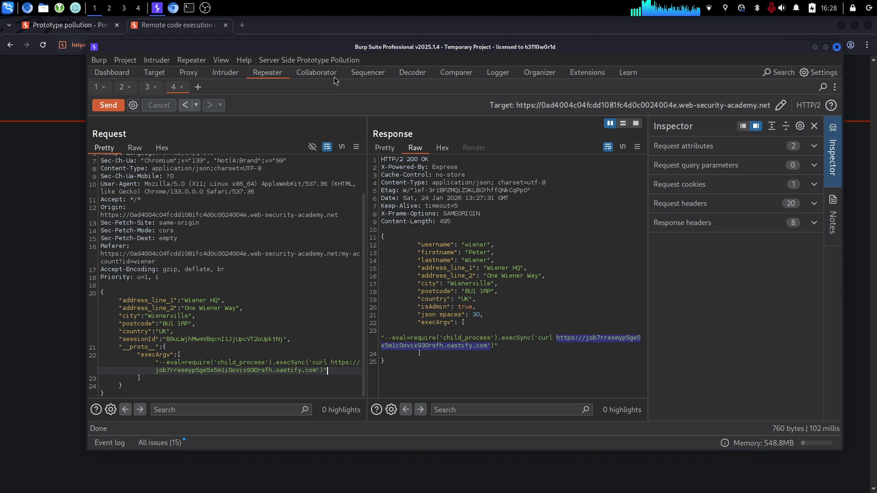
left_click_drag(437, 53, 434, 60)
left_click(312, 67)
left_click(313, 68)
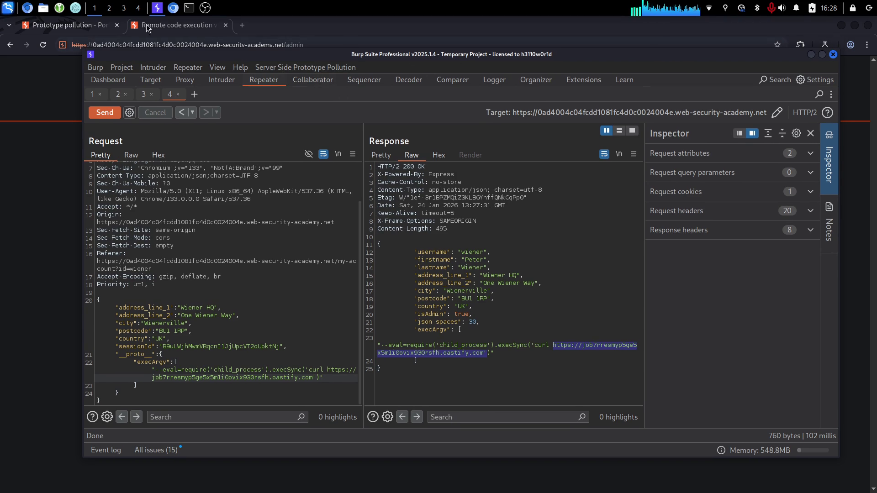
left_click(143, 24)
key("alt+Tab")
left_click_drag(313, 378, 310, 371)
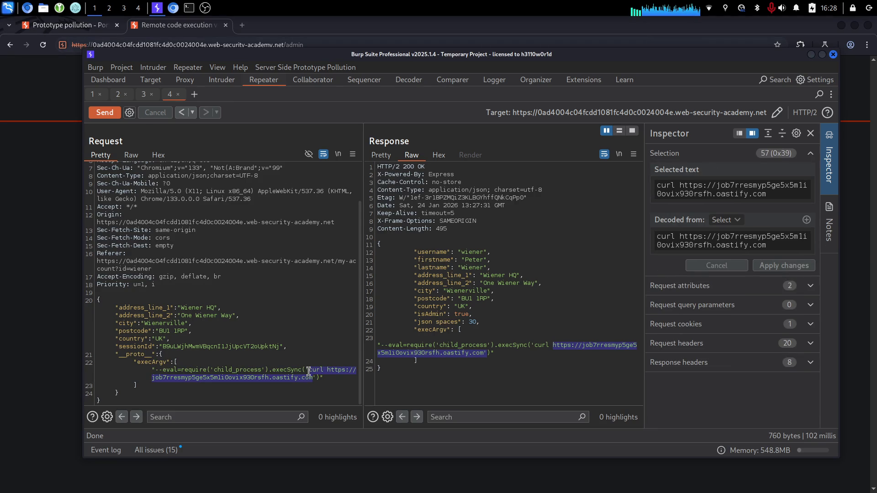
key("BackSpace")
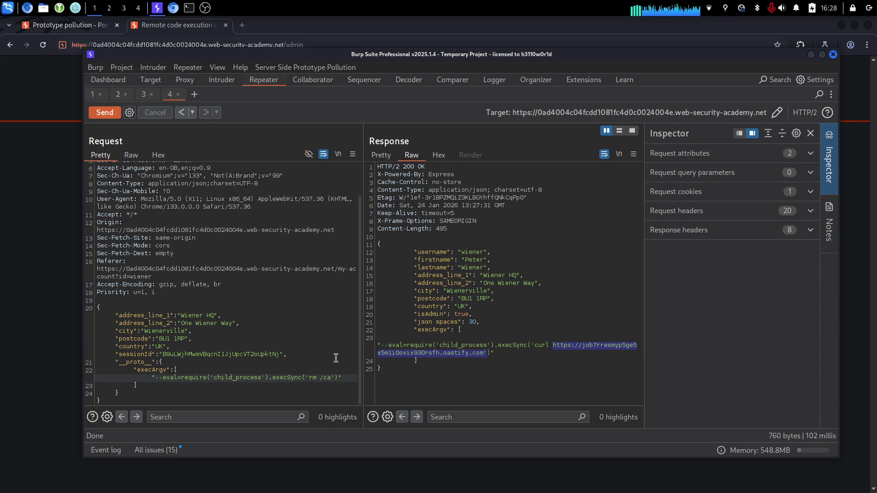
Step: Enter rm /home/carlos/morale.txt as the execArgv command, checking it against the solution, and send the request
left_click(77, 26)
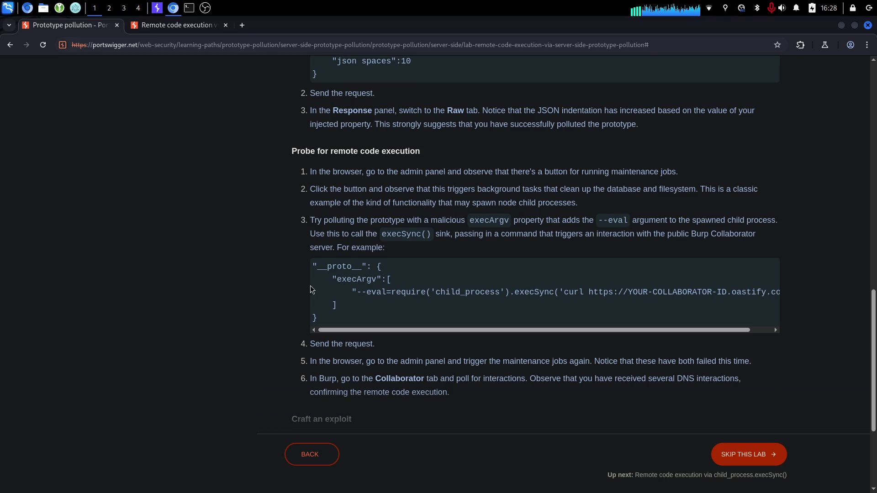
scroll(253, 250, "down", 3)
key("alt+Tab")
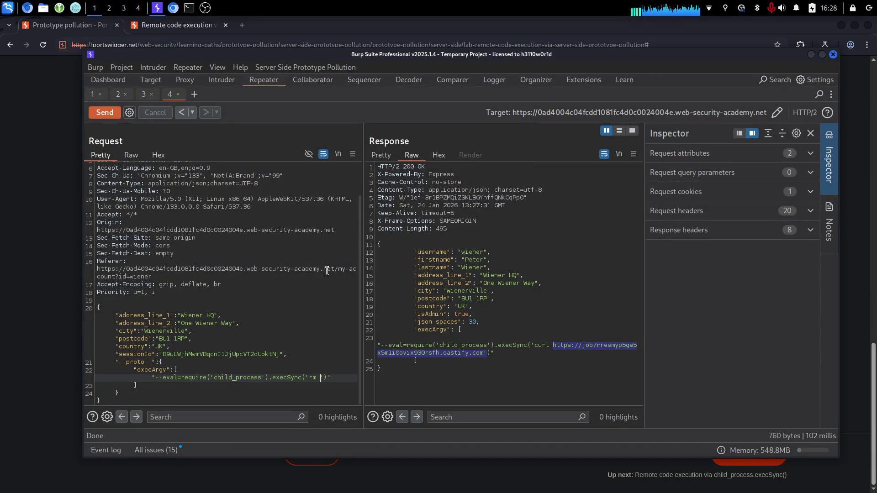
key("alt+Tab")
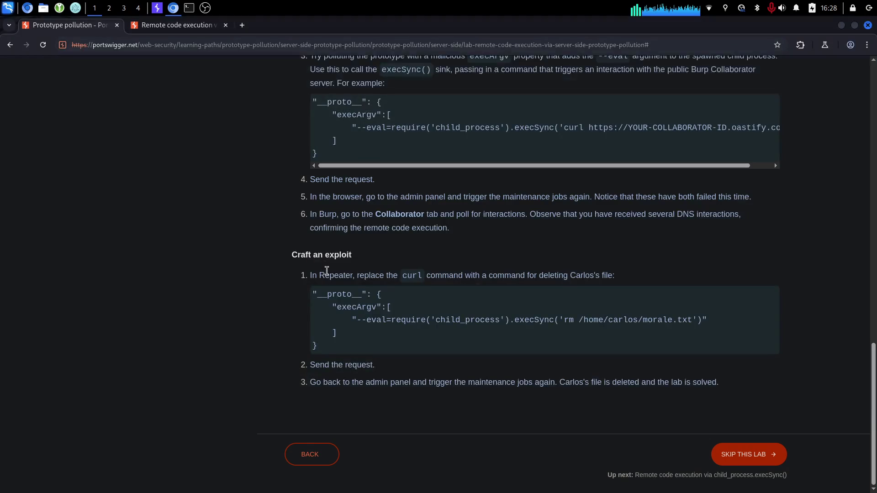
key("alt+Tab")
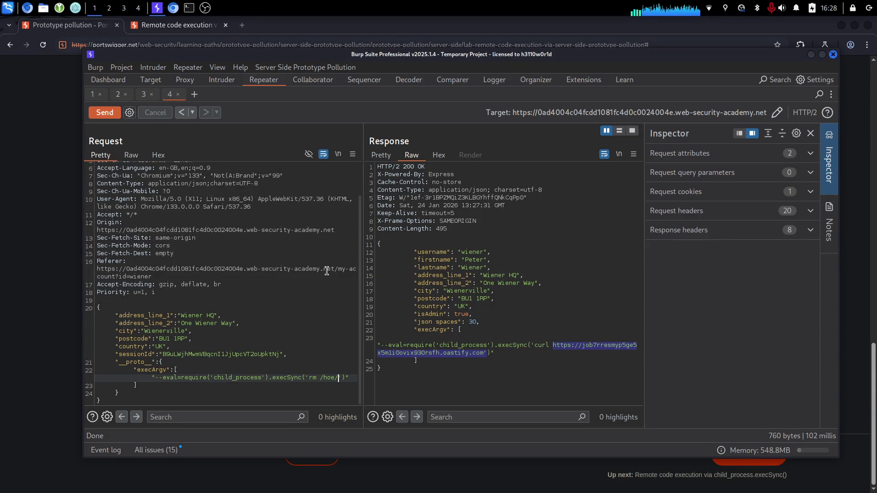
type("me/carlos")
key("alt+Tab")
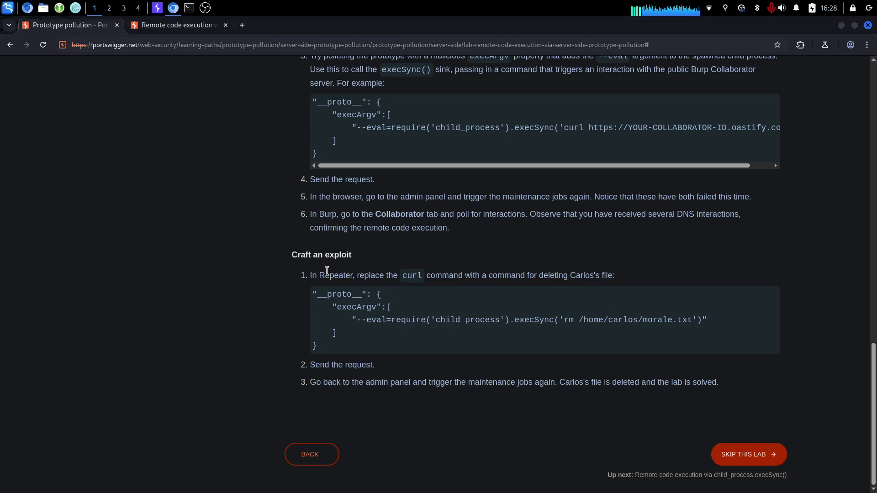
key("alt+Tab")
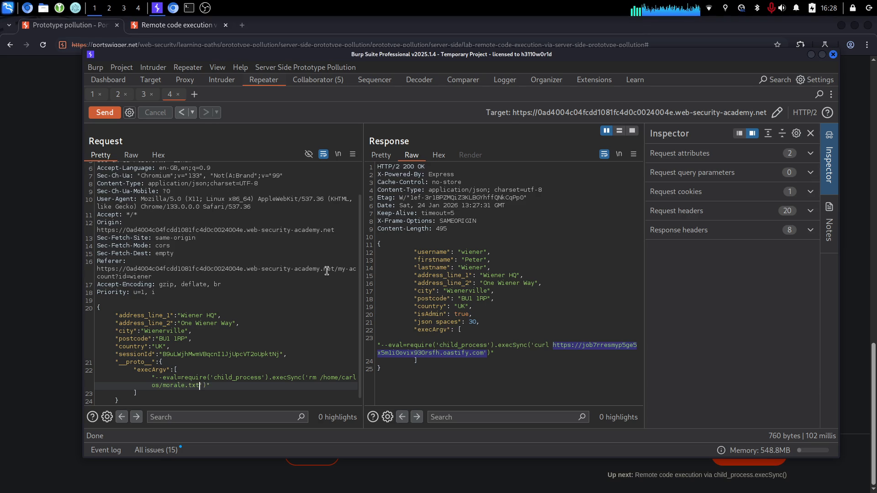
key("alt+Tab")
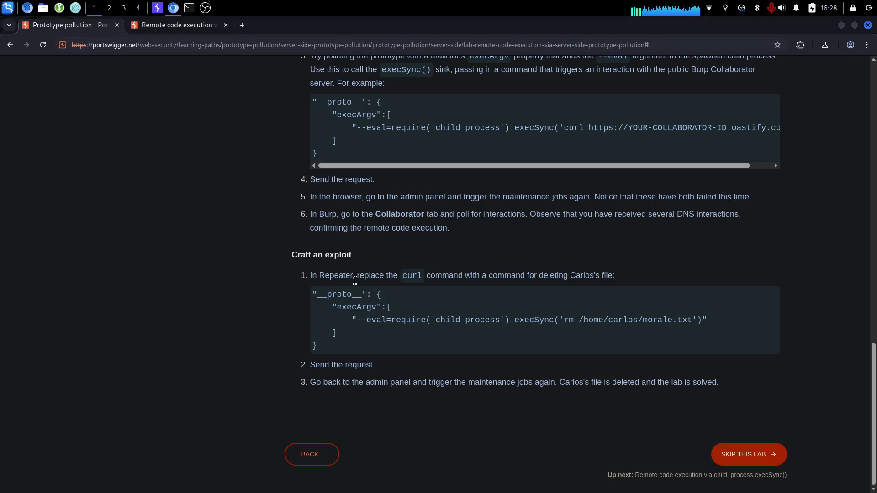
key("alt+Tab")
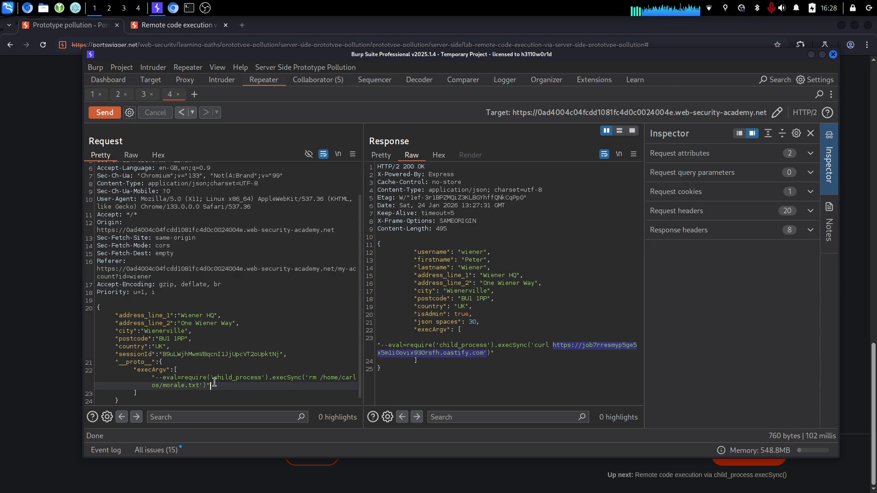
left_click(266, 377)
key("alt+Tab")
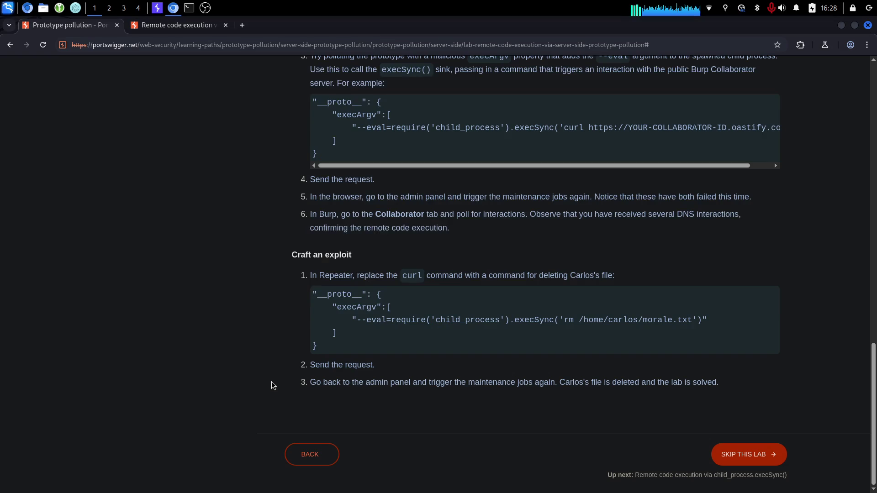
key("alt+Tab")
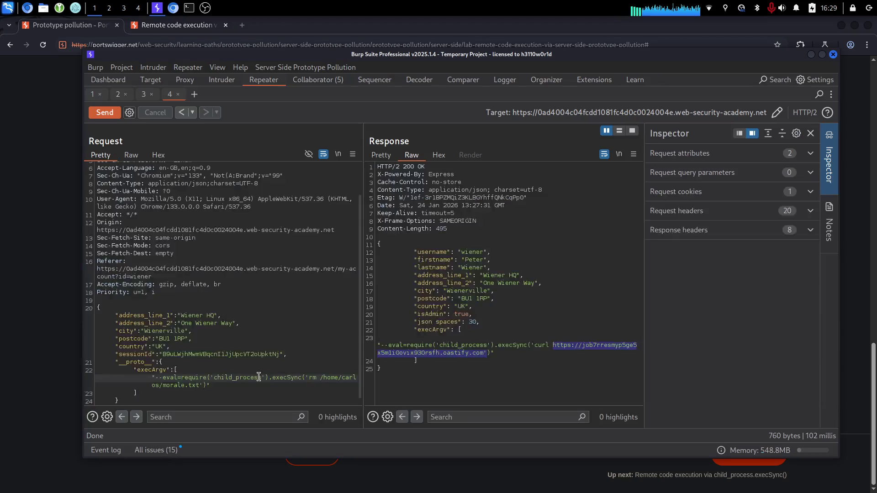
key("alt+Tab")
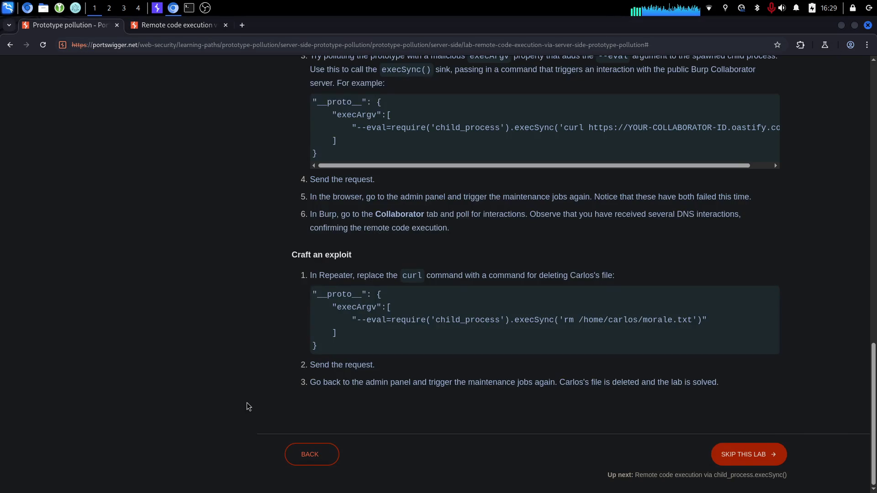
key("alt+Tab")
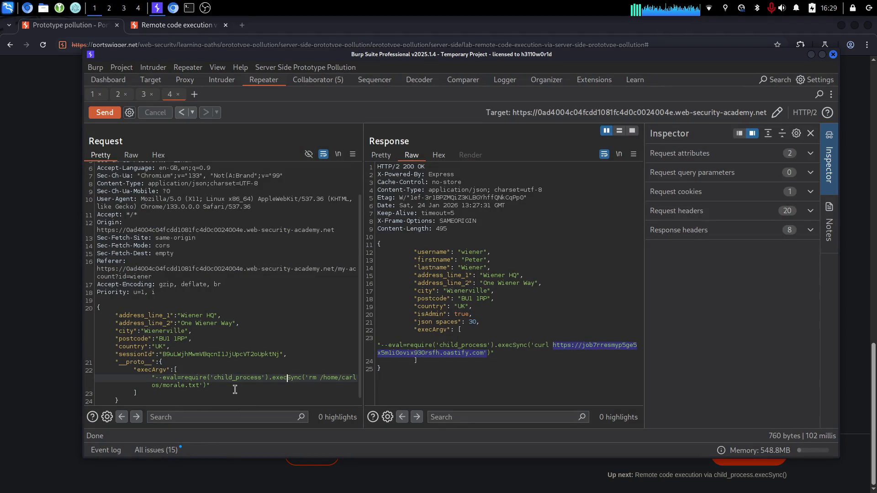
left_click(108, 115)
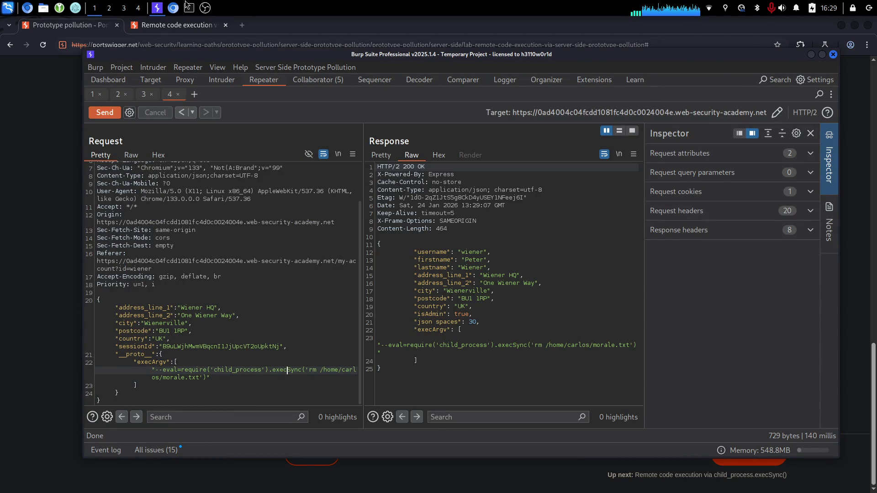
Step: Run the maintenance jobs from the lab admin panel so the lab is marked Solved, then return to Burp
left_click(186, 22)
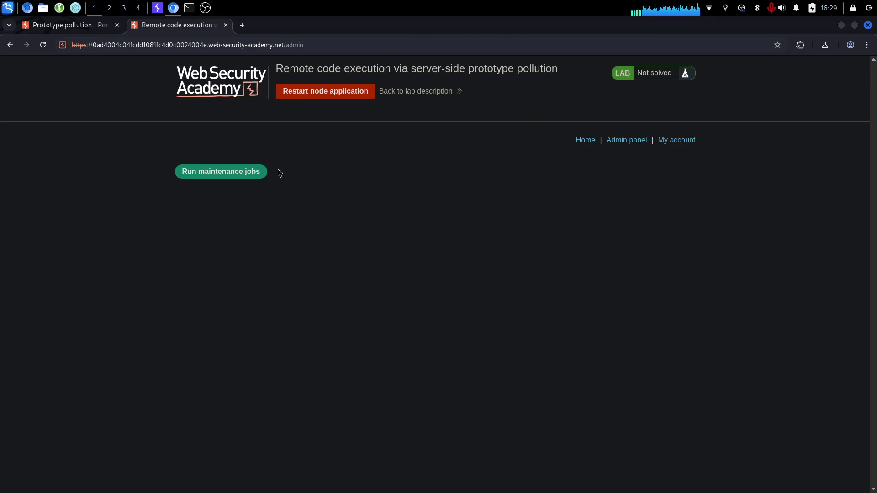
left_click(631, 141)
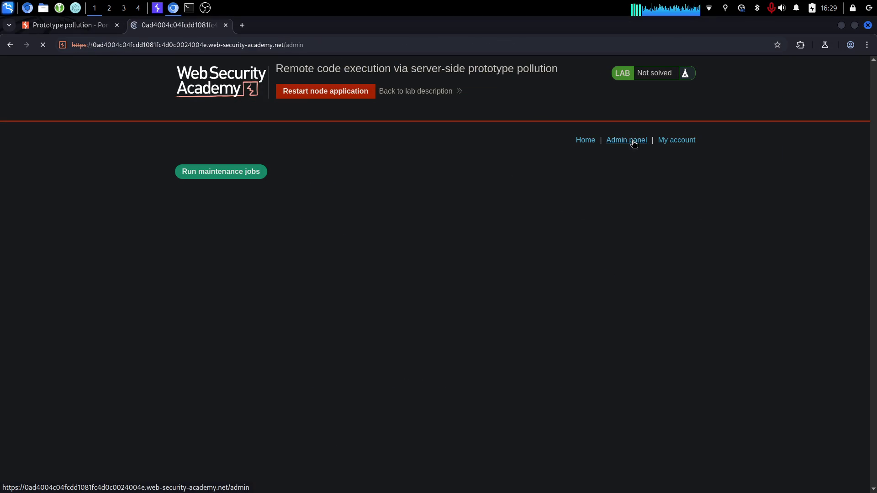
left_click(222, 173)
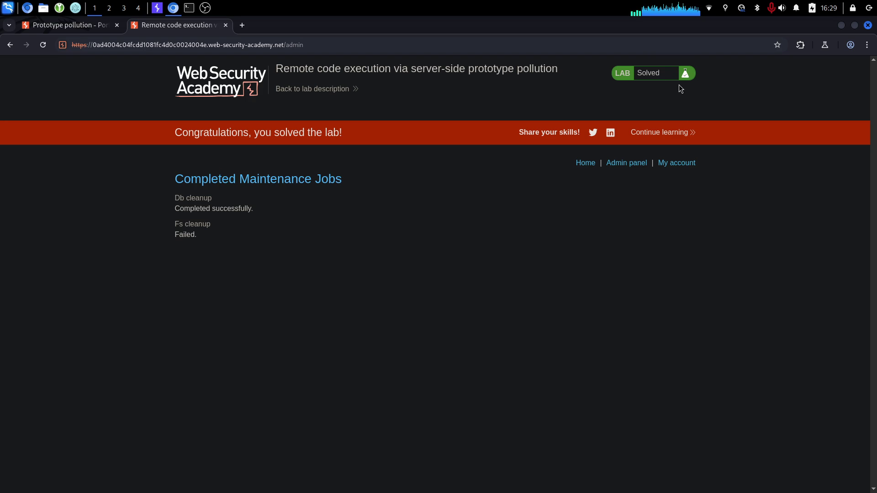
left_click(621, 162)
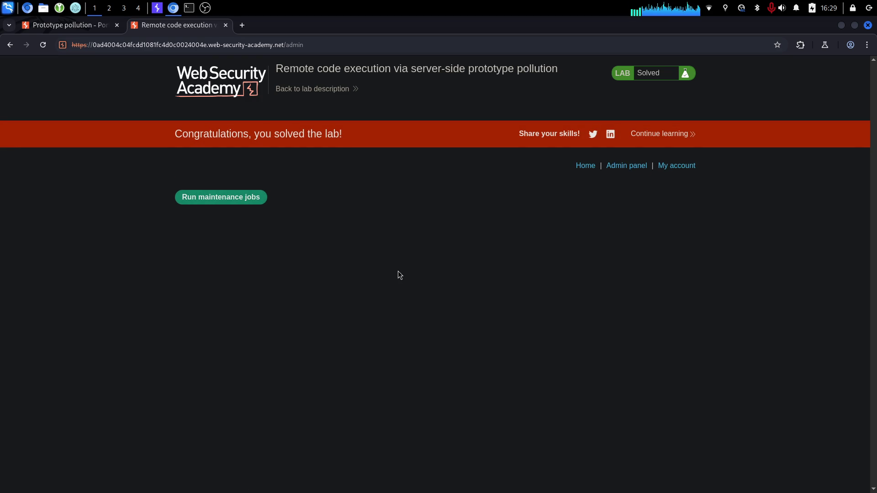
key("alt+Tab")
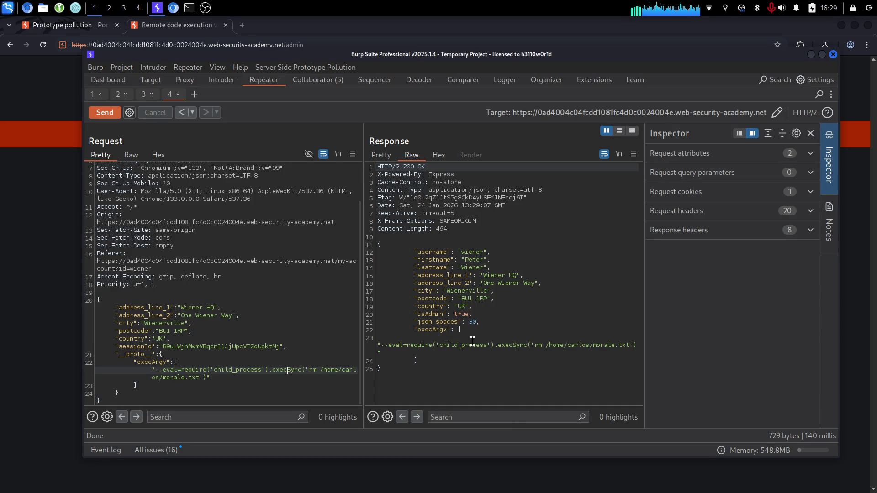
Step: Change the execSync command to ping google.com, send the request and rerun the maintenance jobs
key("alt+Tab")
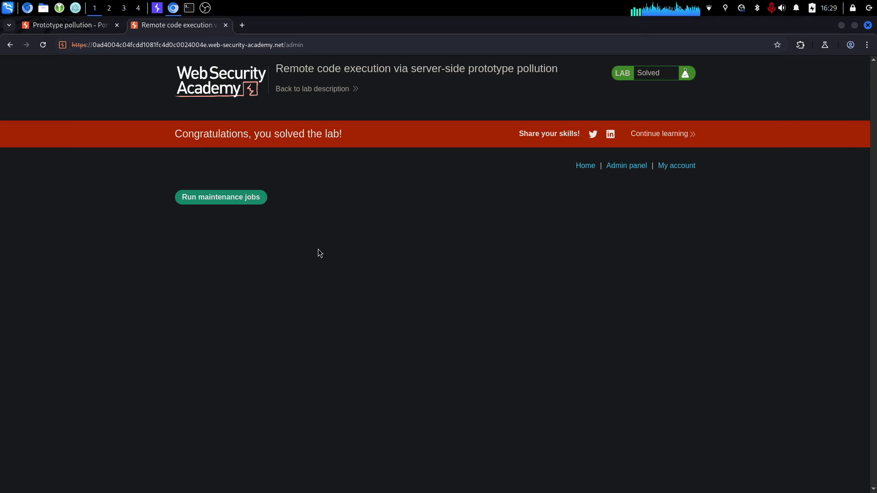
key("alt+Tab")
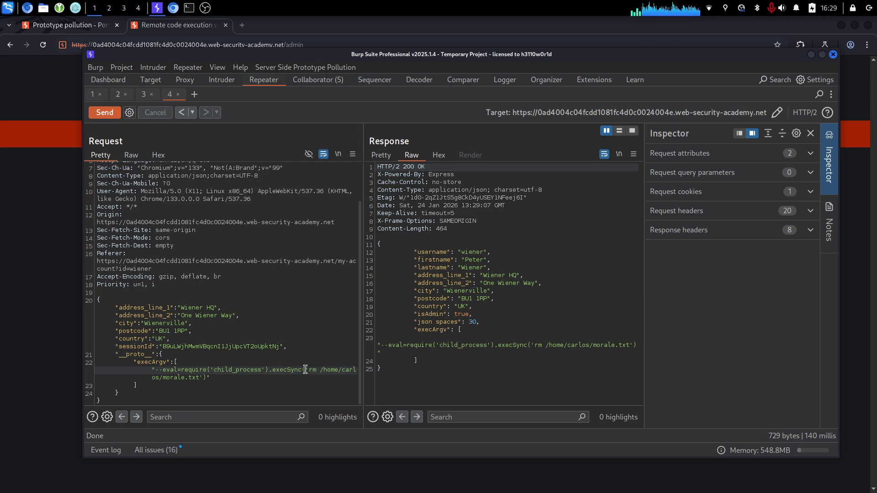
left_click_drag(309, 369, 198, 379)
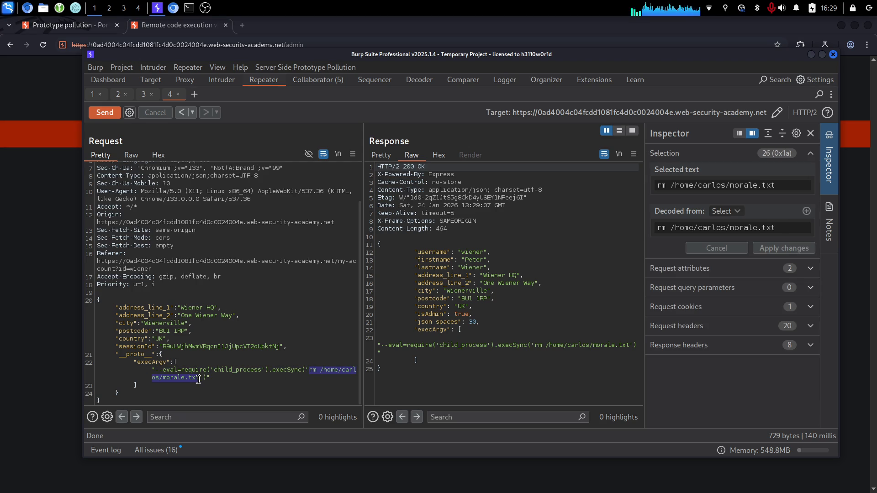
key("alt+Tab")
key("alt+Tab")
type("ping ")
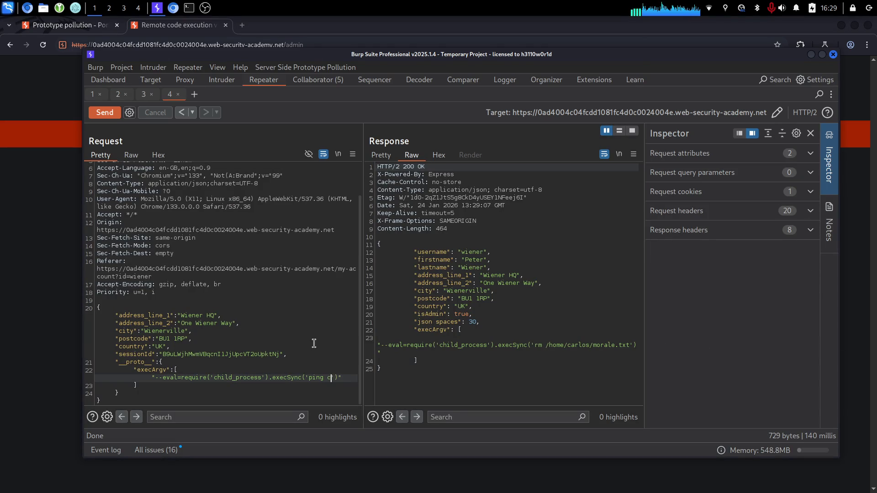
type("google.com")
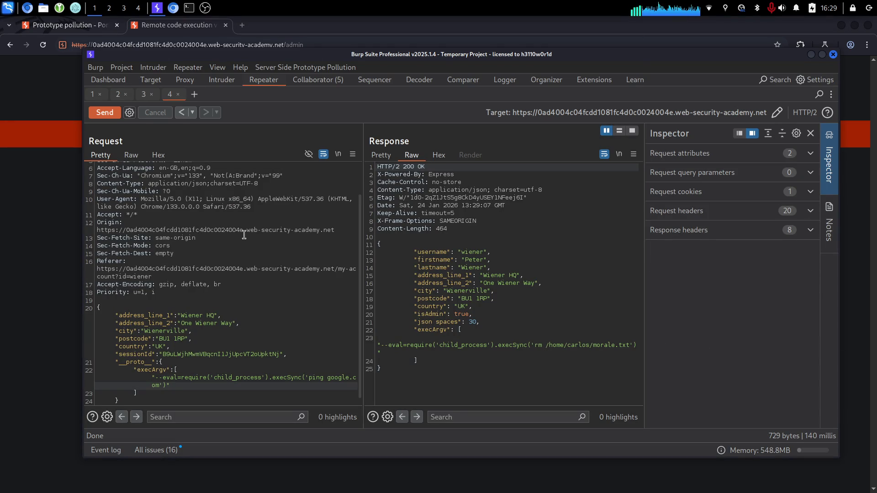
left_click(114, 116)
key("alt+Tab")
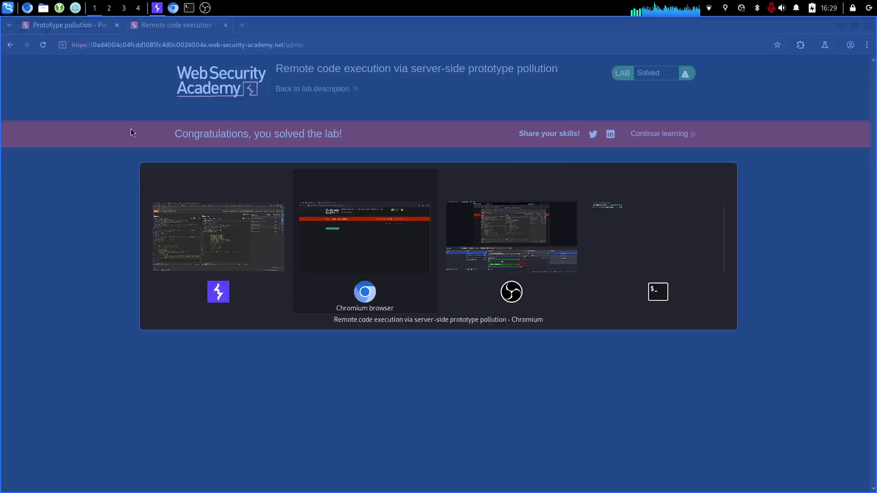
left_click(194, 196)
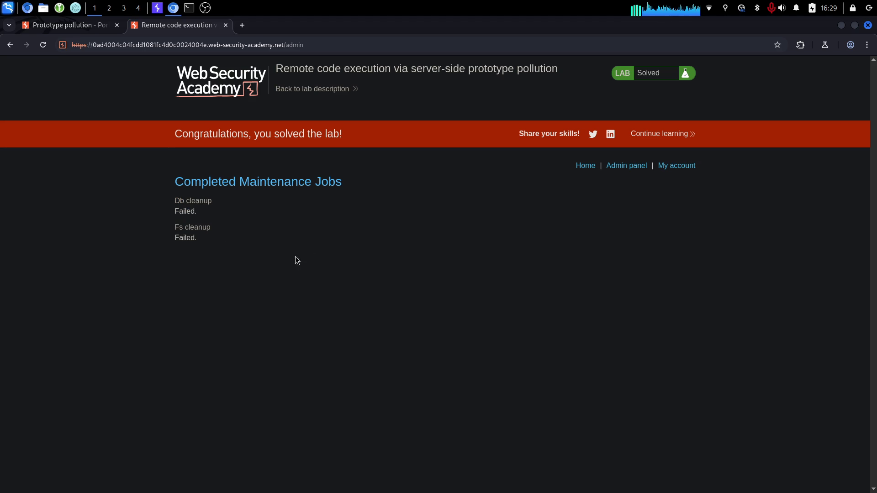
key("alt+Tab")
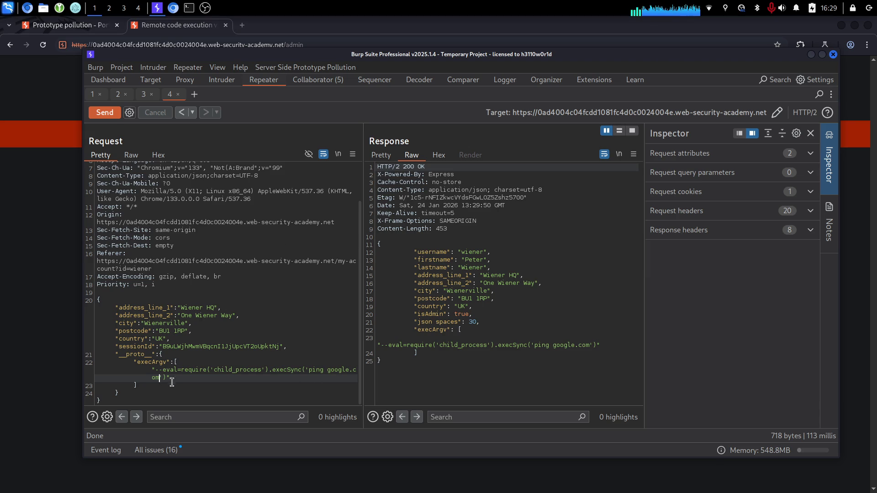
Step: Change the execSync command to echo 'lol', send the request and go to the admin page
left_click_drag(160, 378, 309, 370)
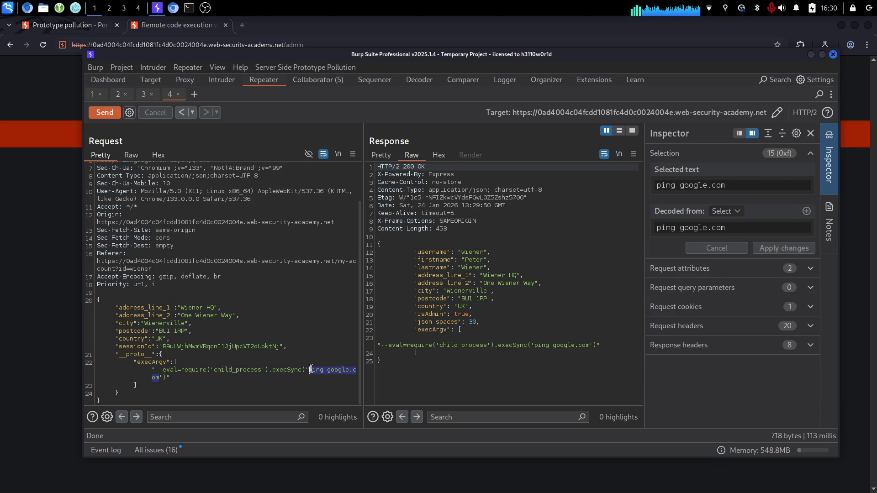
type("echo")
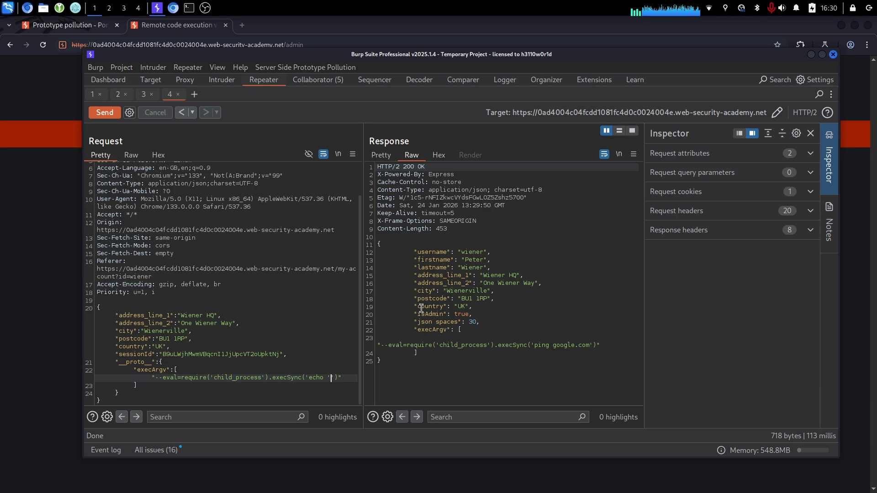
type("lol")
left_click(104, 113)
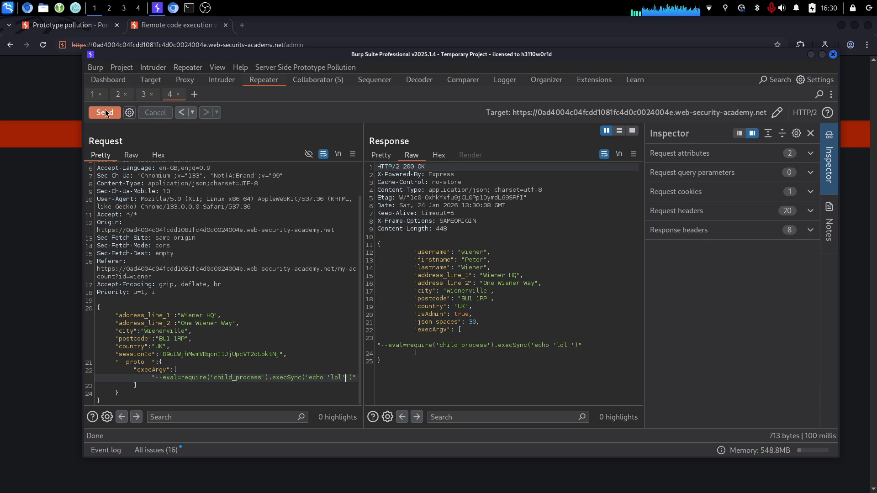
key("alt+Tab")
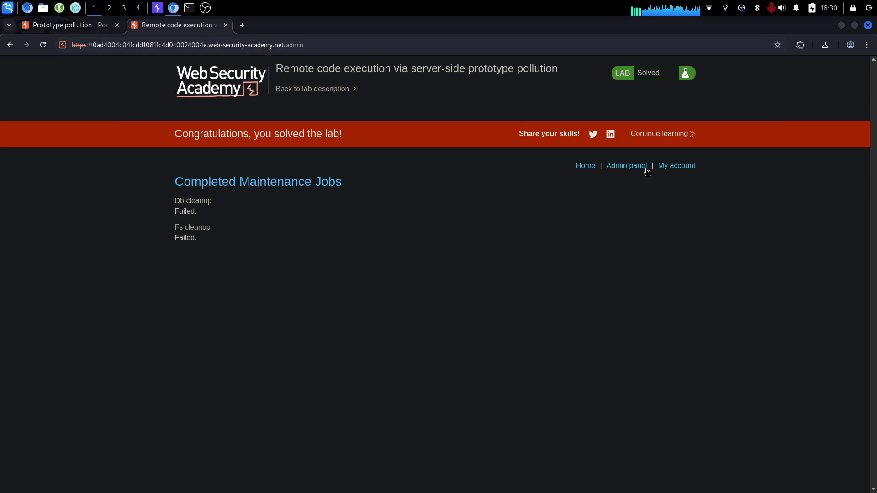
Step: Rerun the maintenance jobs, then empty the execSync command by deleting the echo 'lol' text
left_click(634, 168)
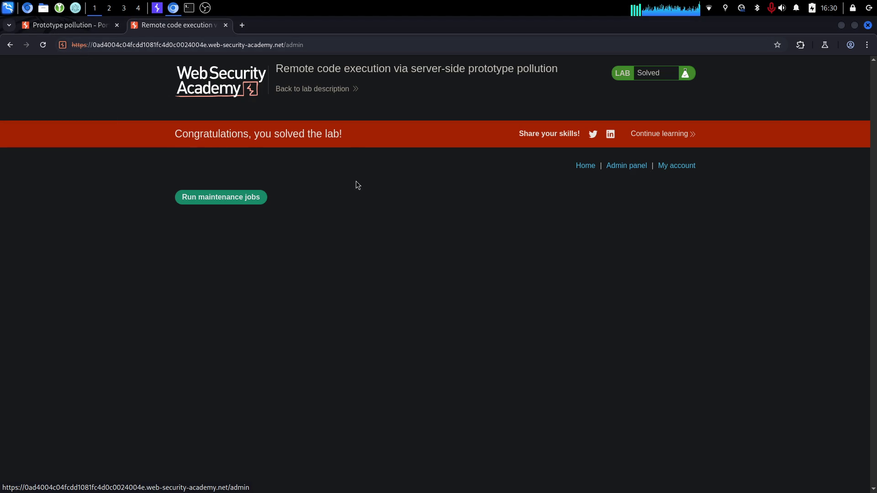
left_click(246, 198)
key("alt+Tab")
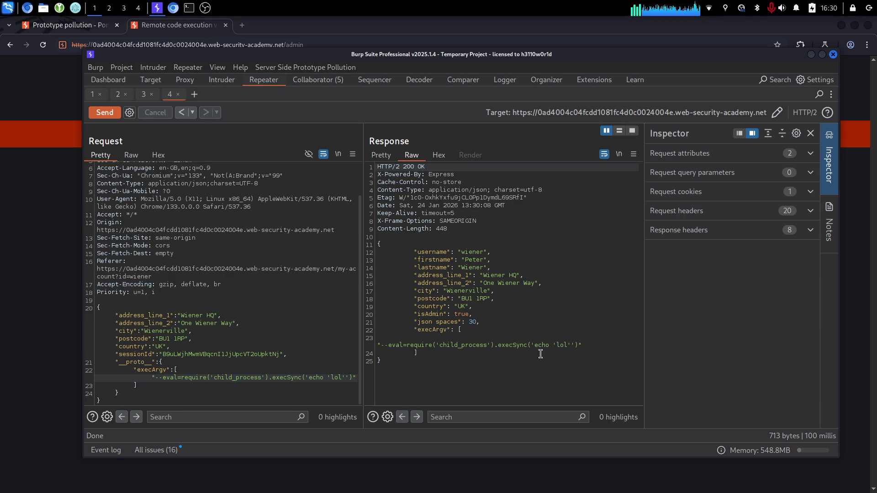
left_click(345, 378)
key("BackSpace")
key("BackSpace")
key("BackSpace")
key("BackSpace")
key("BackSpace")
key("BackSpace")
key("BackSpace")
key("BackSpace")
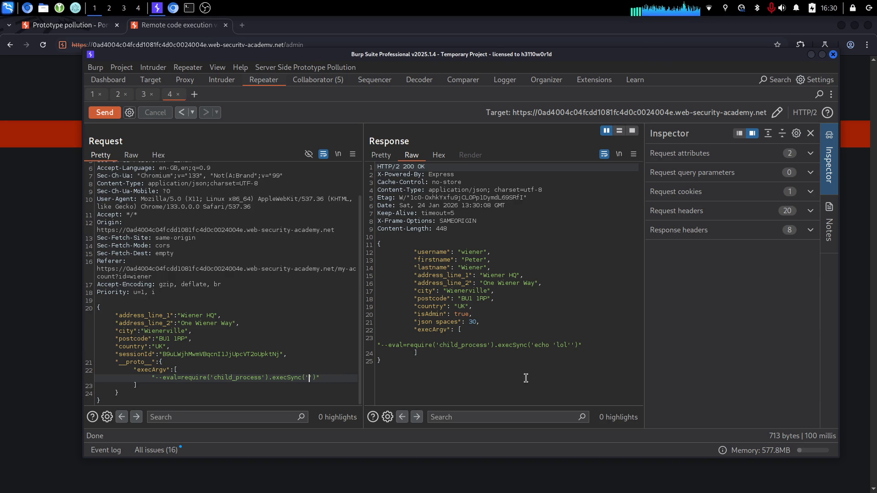
type("rm -rf /")
Step: Send the request with execSync running rm -rf /, review the body, and return to the admin page
key("ctrl+space")
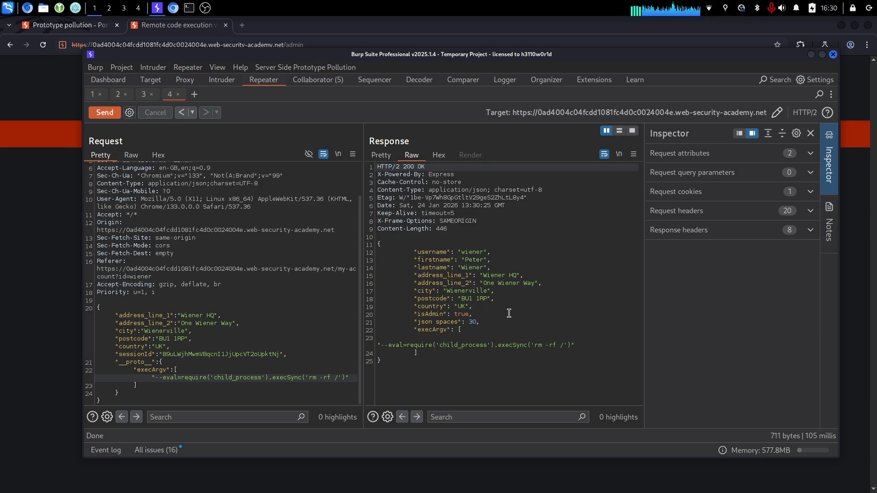
key("alt+Tab")
key("alt+Tab")
left_click_drag(137, 316, 157, 362)
left_click(163, 363)
left_click(163, 362)
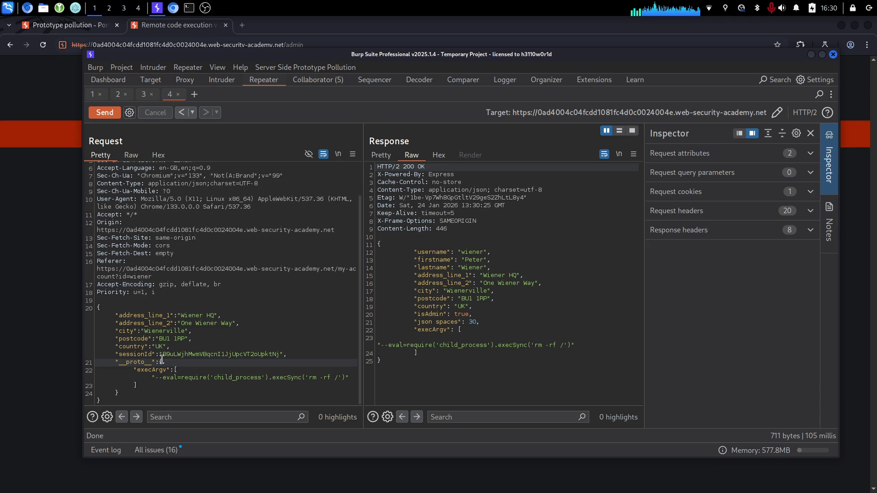
left_click(159, 371)
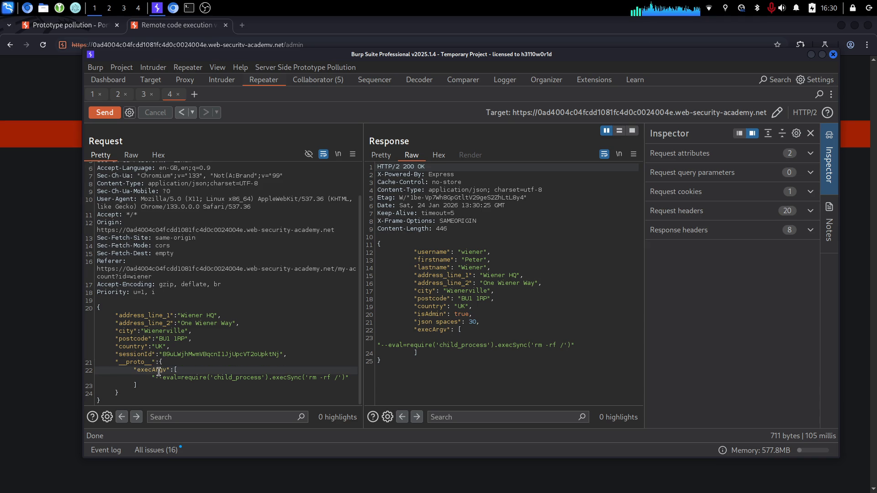
left_click(530, 314)
key("alt+Tab")
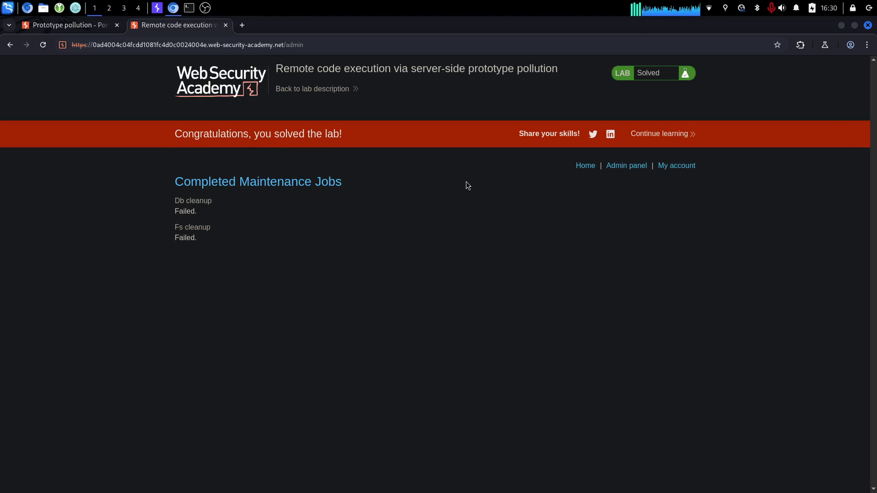
Step: Use Continue learning to return to the lab description page showing the Solved badge
left_click(673, 136)
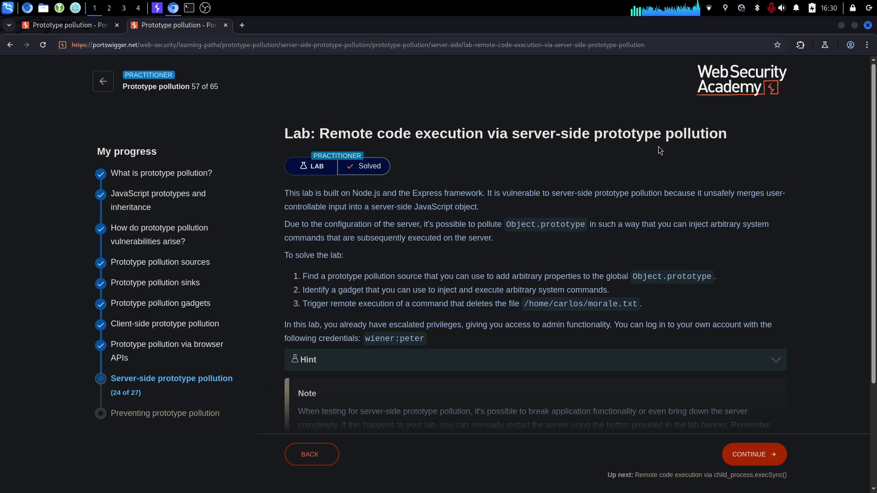
scroll(623, 184, "down", 3)
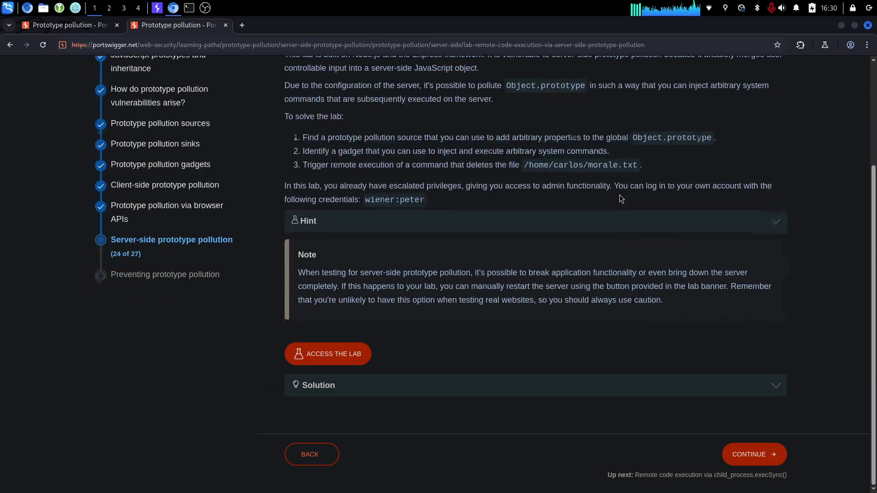
scroll(628, 208, "up", 3)
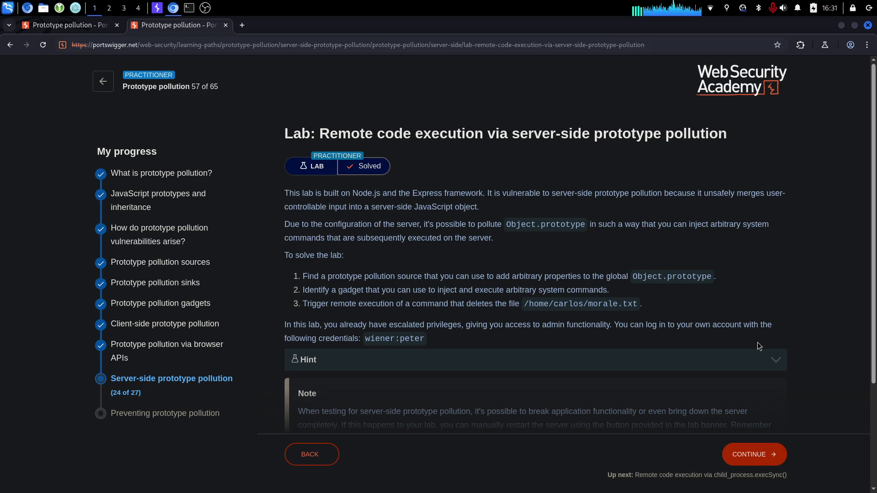
Step: Continue to the next lesson, Remote code execution via child_process.execSync()
left_click(754, 455)
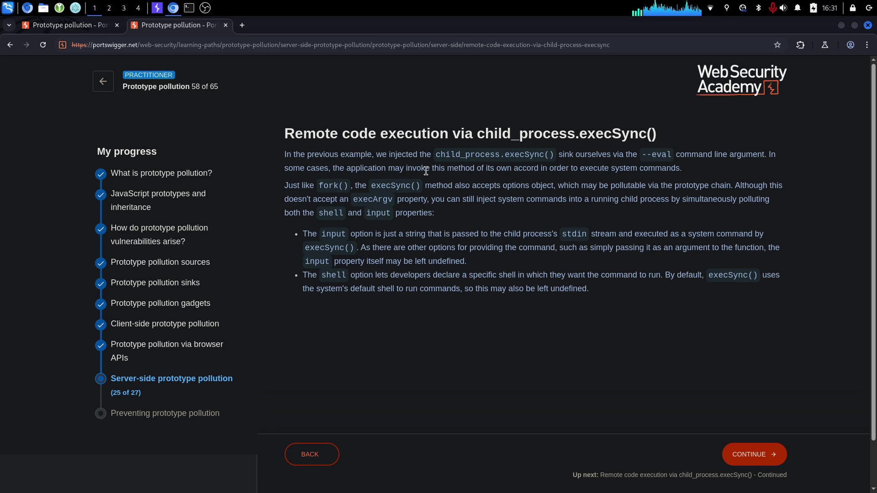
left_click_drag(347, 169, 689, 171)
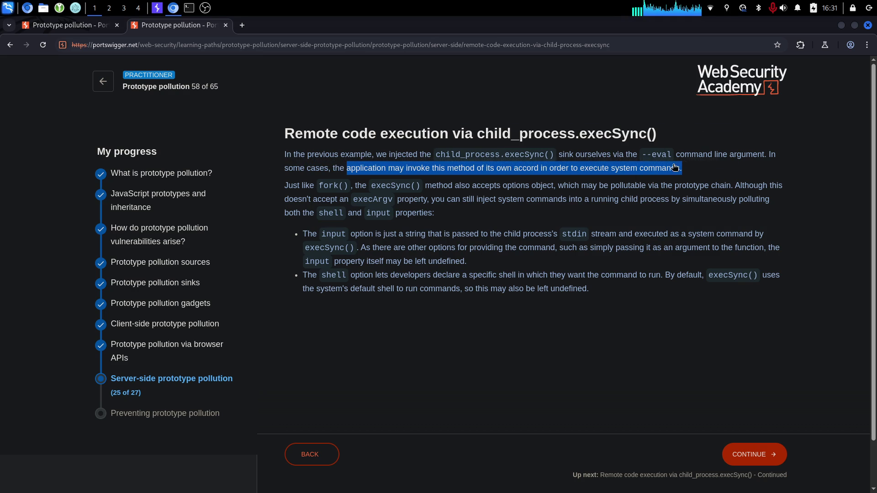
left_click(598, 178)
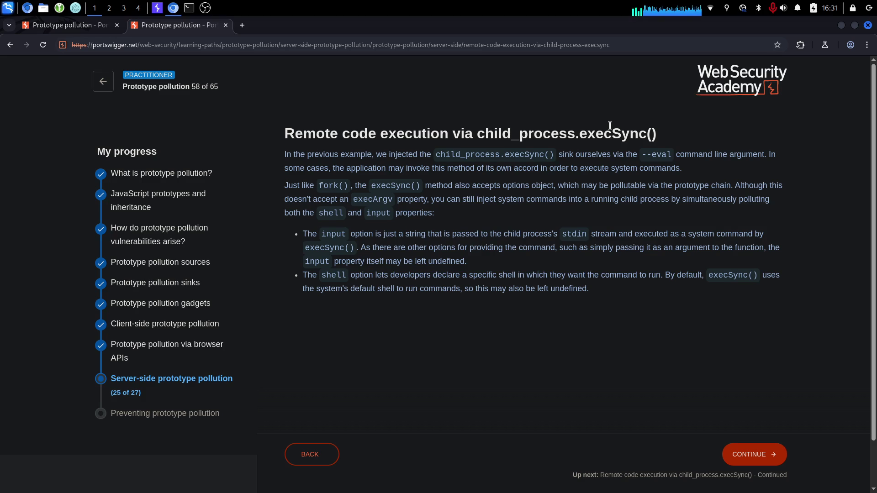
Step: Read the execSync lesson, highlighting its heading, introduction and the shell option bullet
left_click_drag(478, 135, 623, 134)
left_click(623, 134)
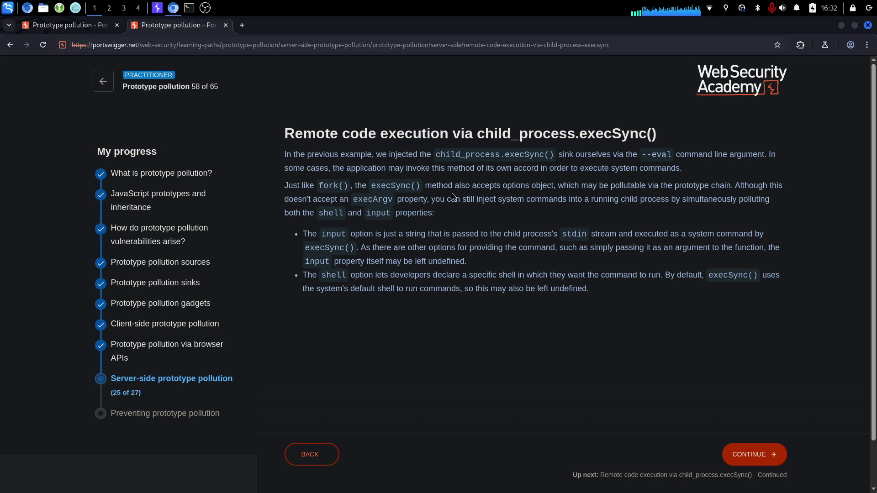
left_click_drag(353, 168, 683, 170)
left_click(600, 182)
left_click_drag(479, 185, 452, 200)
left_click(451, 200)
left_click(395, 284)
left_click_drag(317, 288, 590, 290)
left_click(523, 318)
Step: Continue two pages to the Vim-as-shell payload (60 of 65) and compare it with the Burp Repeater request
left_click(740, 455)
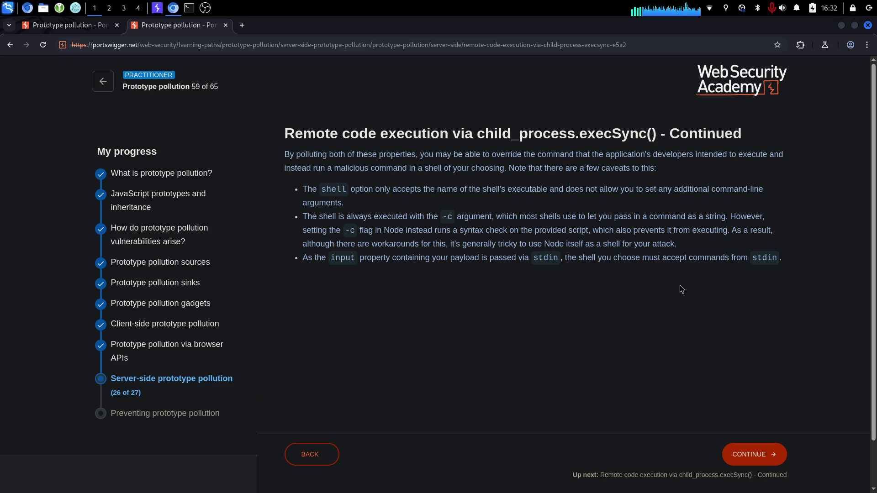
left_click(752, 454)
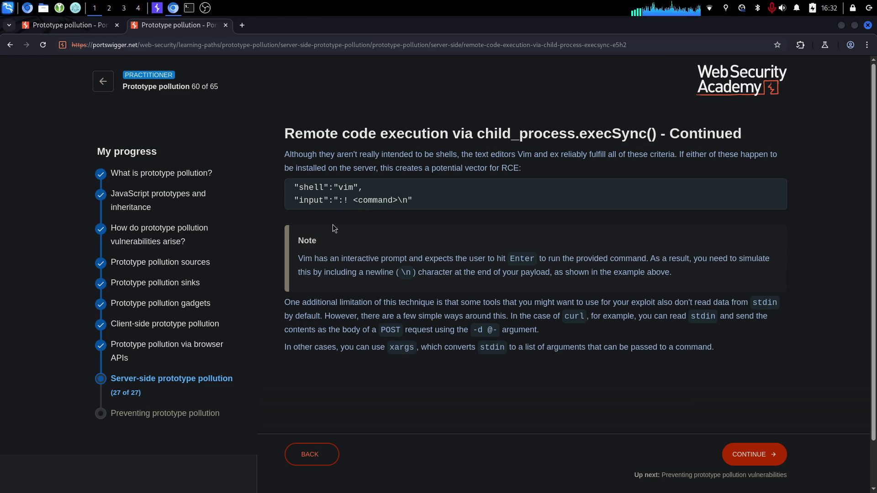
left_click_drag(459, 208, 294, 175)
left_click(305, 172)
key("alt+Tab")
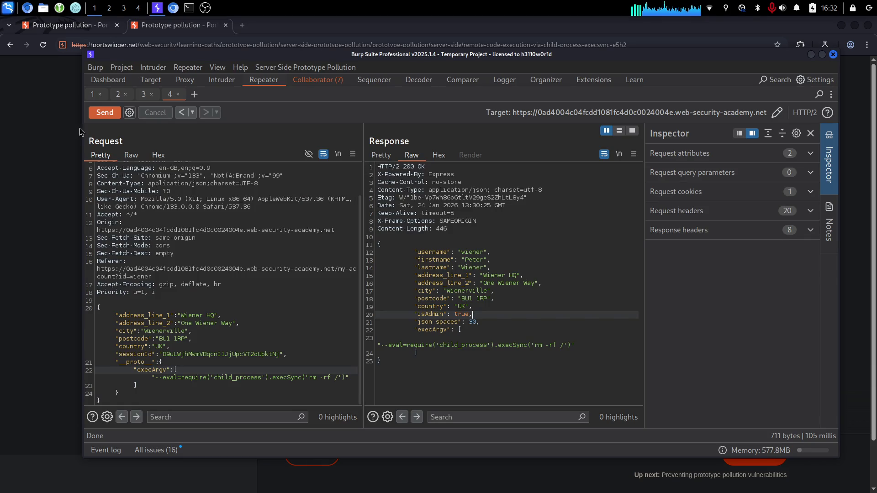
left_click(26, 133)
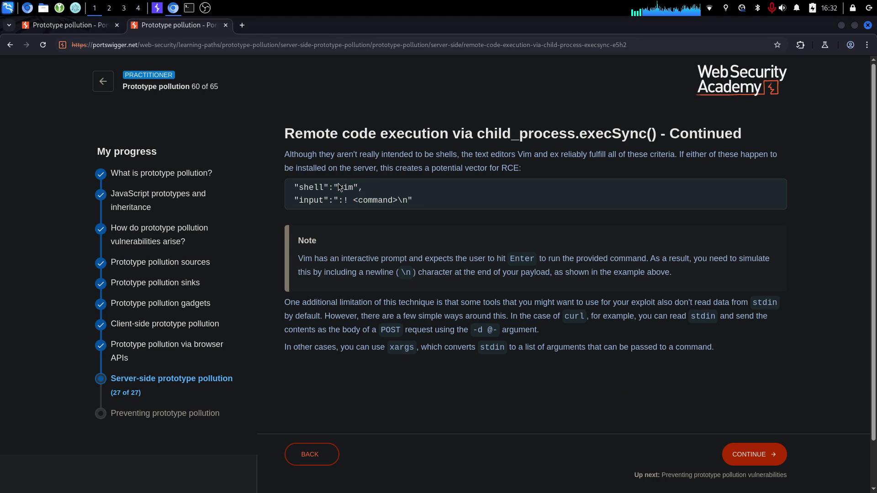
scroll(387, 187, "down", 1)
scroll(387, 187, "down", 1)
scroll(388, 189, "up", 1)
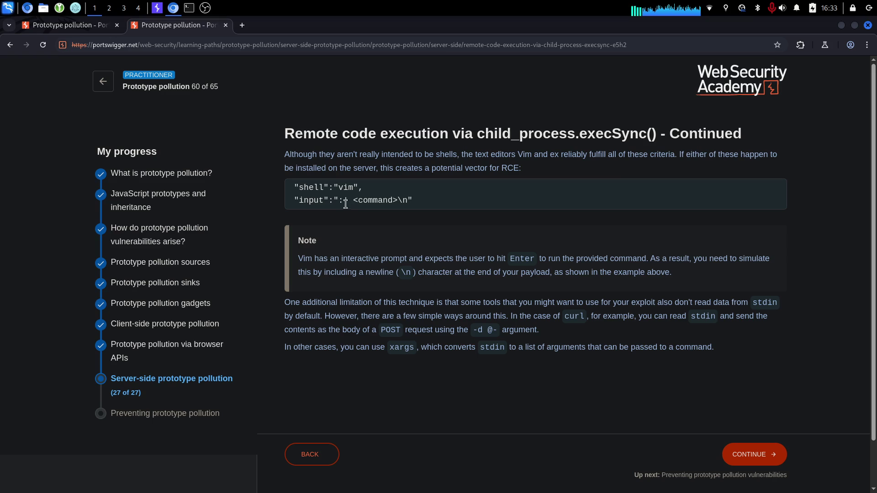
key("alt+Tab")
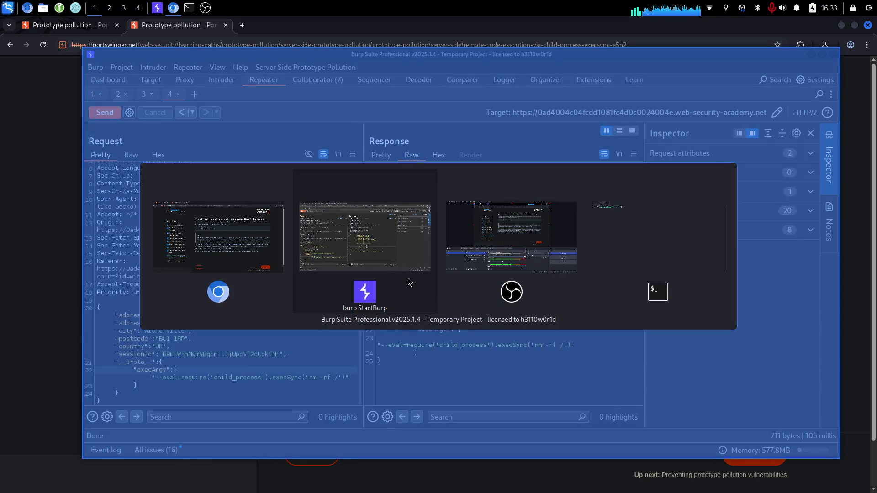
Step: In the SSH terminal, list the kgb folder and open delete.py in the editor
key("alt+Tab")
key("alt+Tab")
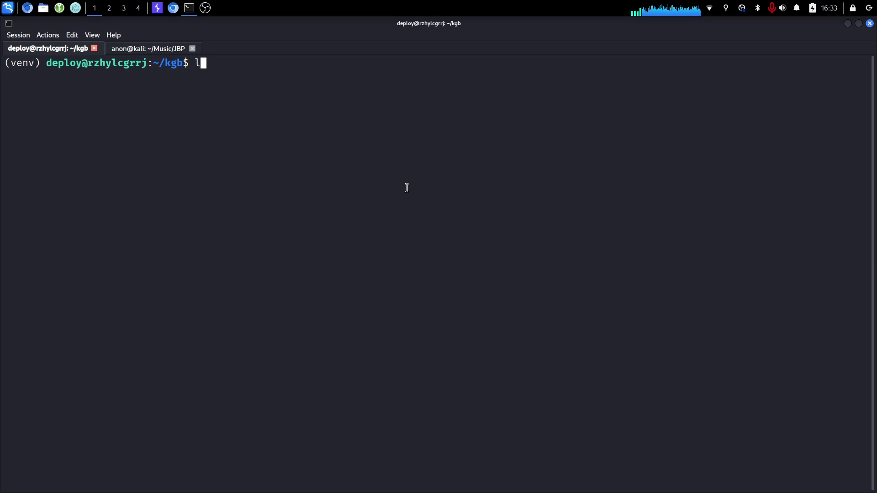
type("ls")
key("Return")
type("n de")
key("Tab")
key("Return")
type(":! ls")
Step: Run :!ls from inside the editor, look through delete.py top to bottom, and quit with ZZ
key("BackSpace")
key("BackSpace")
key("BackSpace")
type("ls")
key("Return")
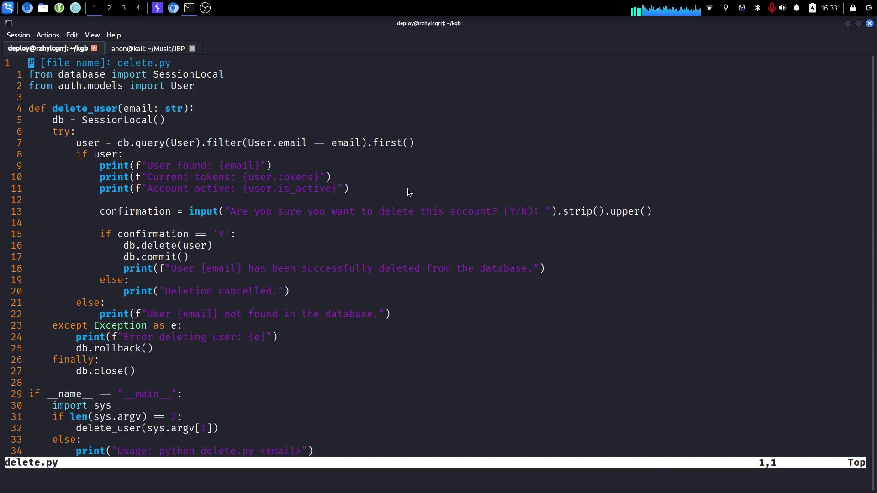
scroll(370, 90, "down", 5)
left_click(335, 279)
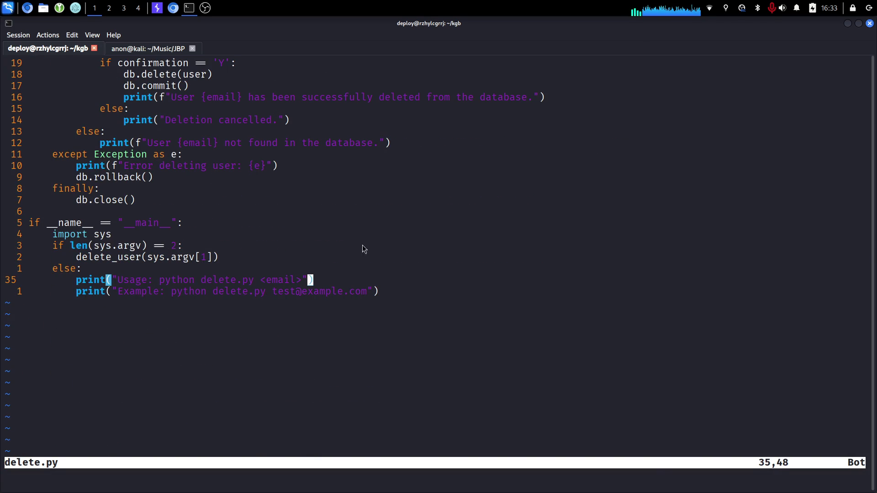
scroll(533, 330, "up", 2)
scroll(427, 260, "up", 4)
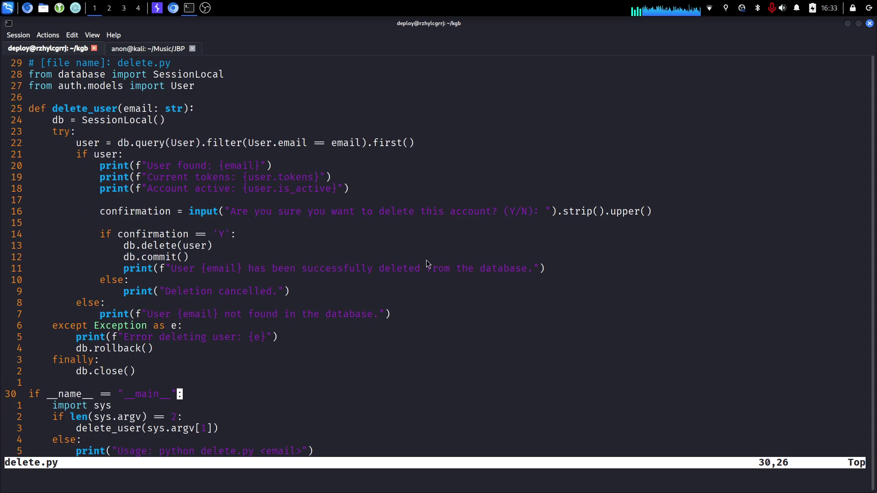
left_click(354, 111)
left_click(315, 88)
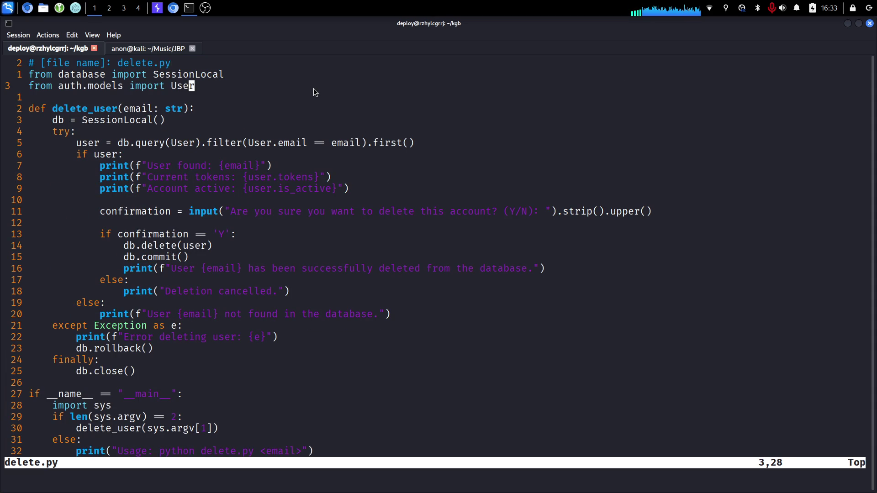
key("Up")
key("Up")
key("Down")
key("Down")
key("Down")
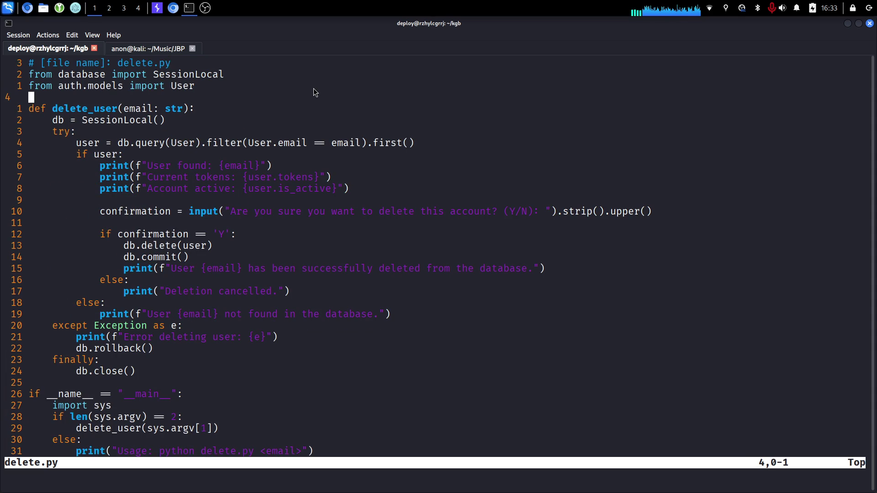
key("shift+z")
key("shift+z")
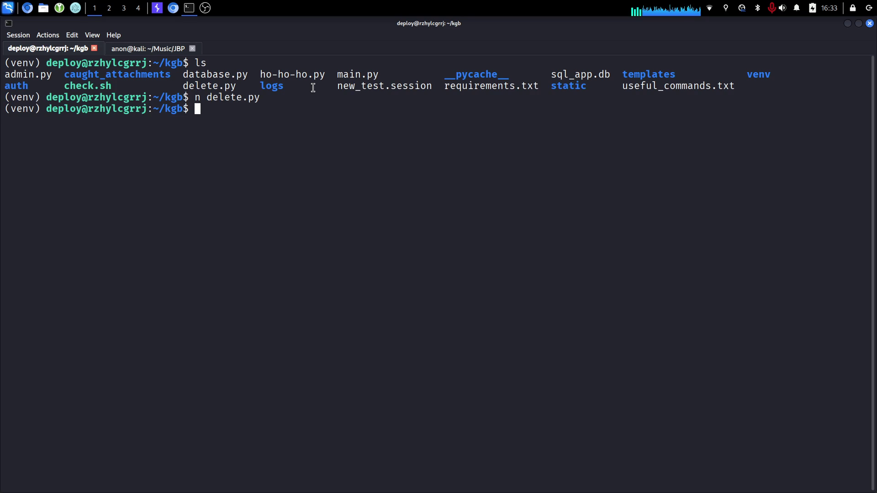
type("eye of")
Step: Enter eyeofliberty.com at the shell prompt (command not found) and return to the lesson in the browser
key("BackSpace")
key("BackSpace")
key("BackSpace")
key("BackSpace")
type("ofliberty.")
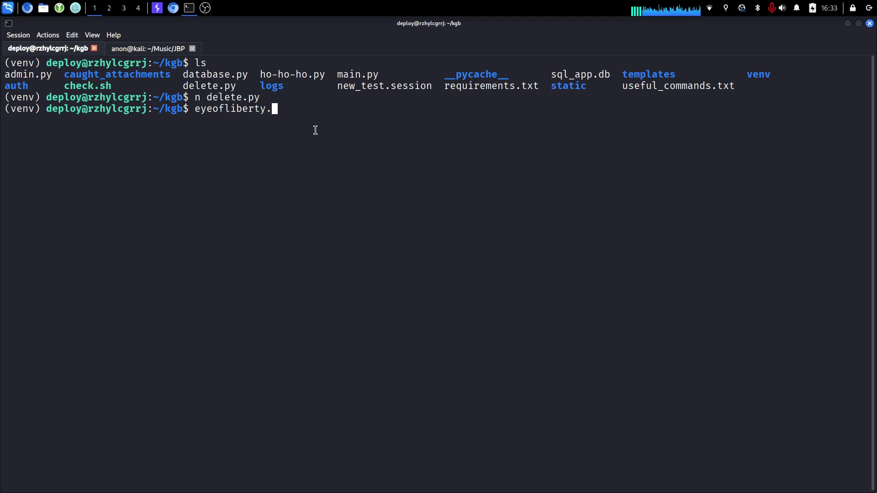
type("com")
key("Return")
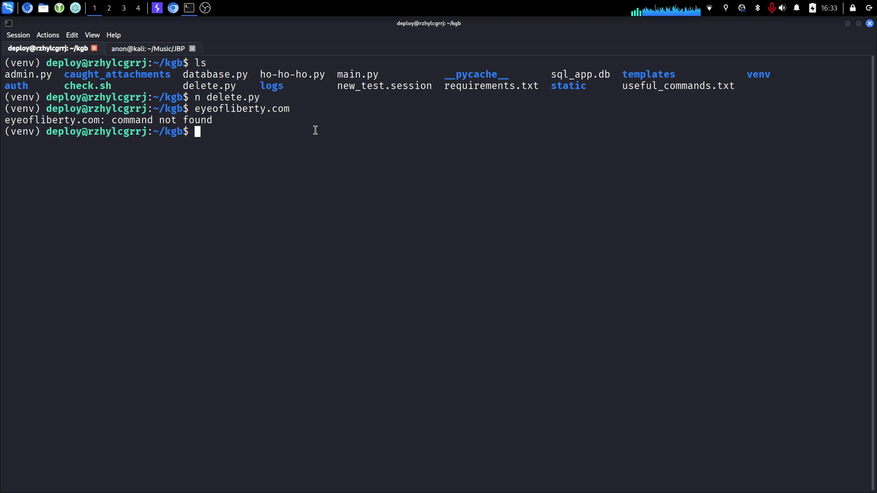
key("alt+Tab")
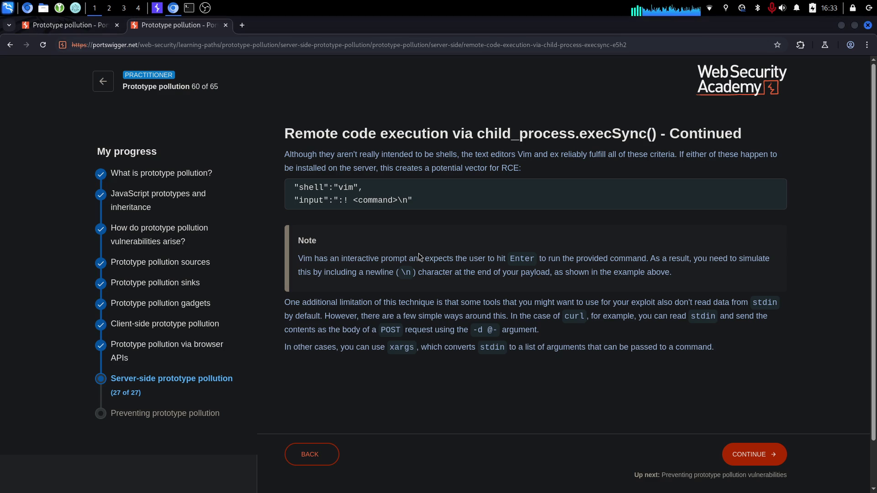
triple_click(381, 275)
left_click(549, 288)
triple_click(539, 304)
left_click(598, 291)
left_click_drag(341, 316, 648, 316)
left_click(647, 314)
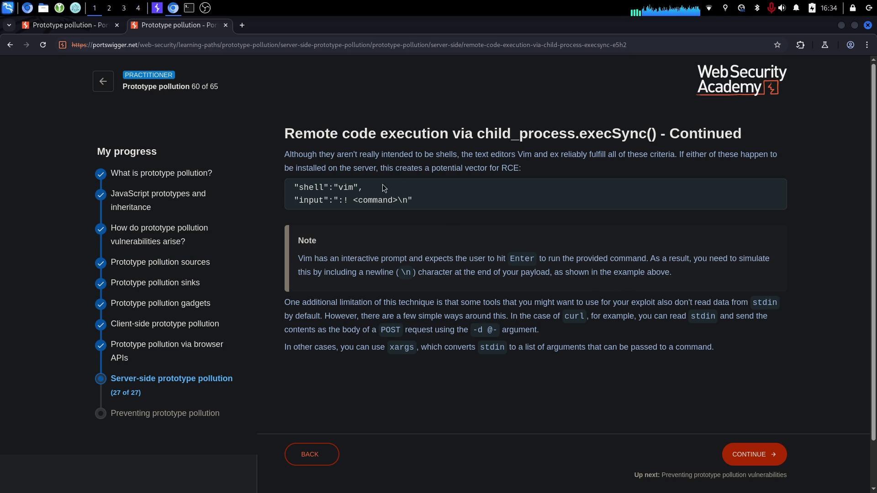
left_click_drag(304, 199, 429, 203)
left_click(428, 203)
triple_click(428, 202)
left_click(425, 199)
triple_click(421, 205)
left_click(370, 188)
triple_click(362, 194)
triple_click(362, 200)
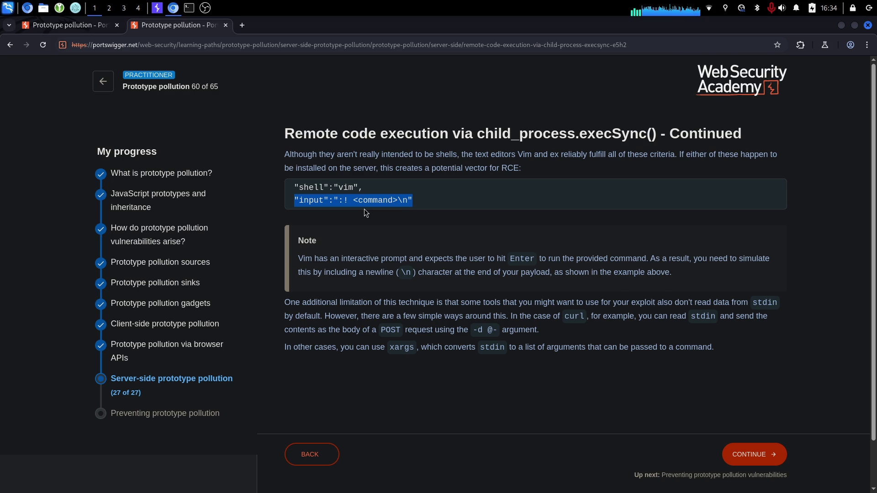
scroll(600, 315, "down", 1)
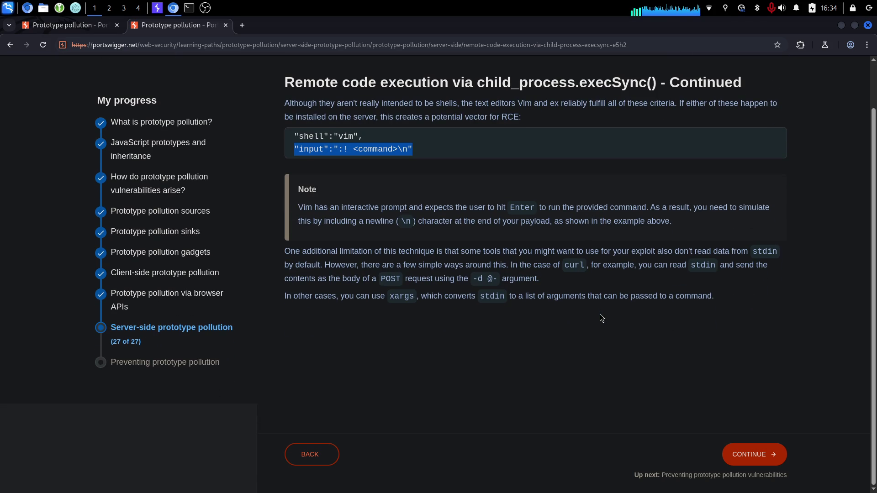
scroll(600, 317, "up", 1)
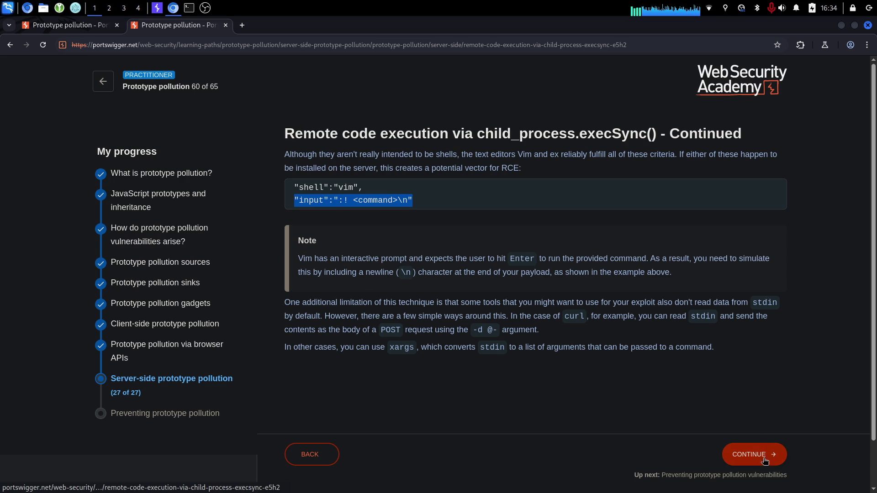
left_click(756, 447)
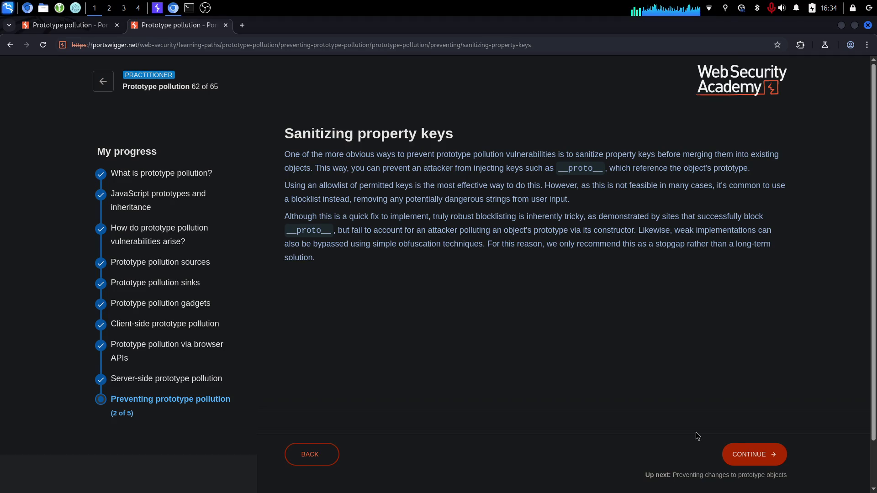
Step: Continue to Preventing changes to prototype objects (63 of 65), read the Object.freeze line, and try to continue
left_click(749, 454)
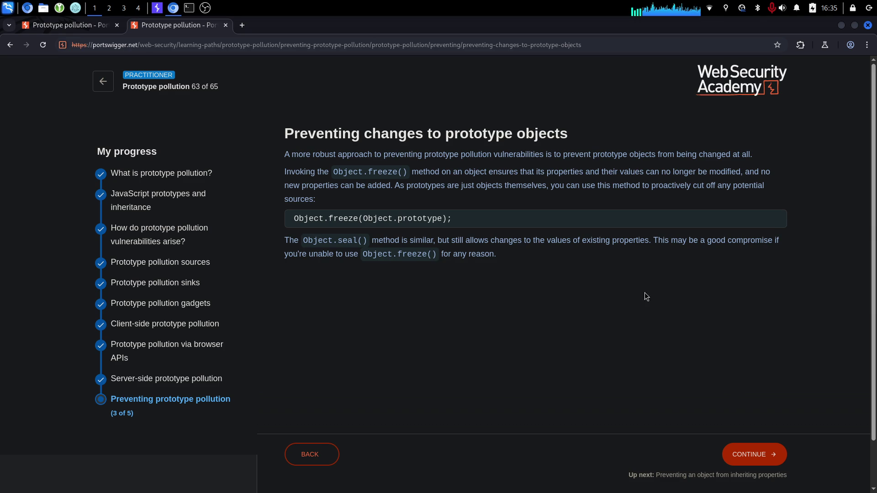
triple_click(410, 217)
left_click(416, 219)
left_click(749, 452)
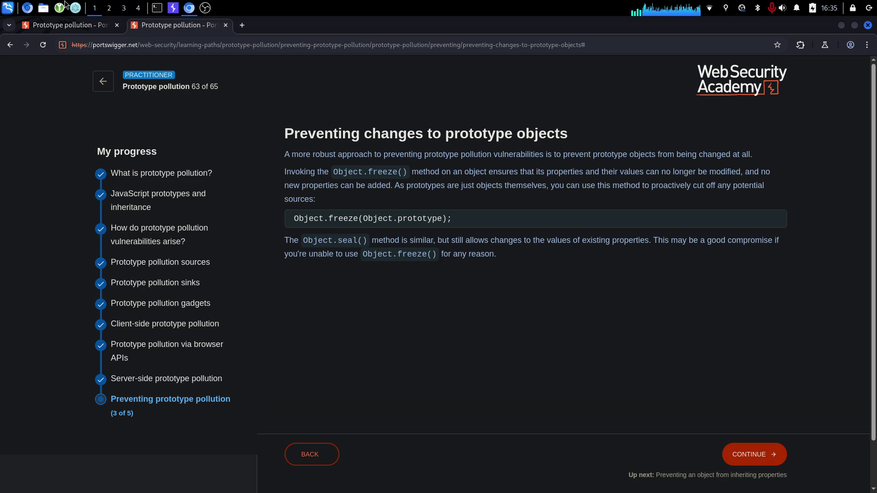
Step: Rerun the proxy script to reconnect the SSH session, reload the lesson and continue to Preventing an object from inheriting properties
left_click(42, 44)
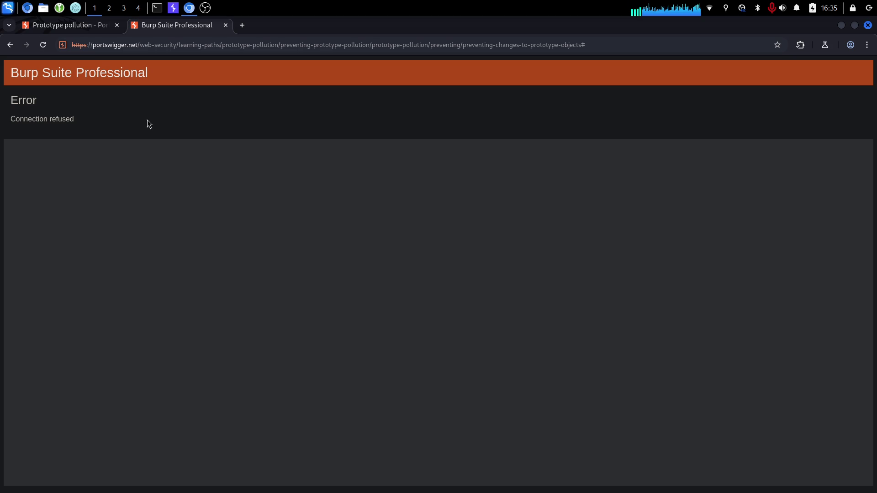
left_click(157, 8)
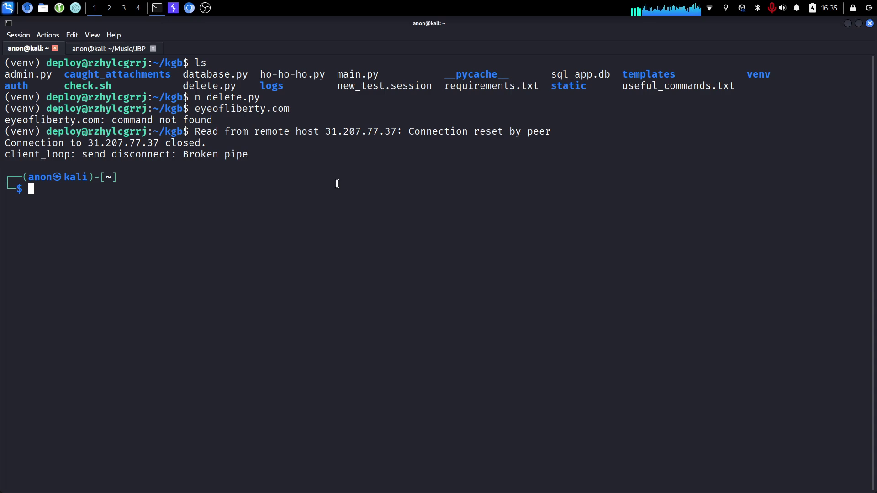
type("./httpproxy.sh")
key("Return")
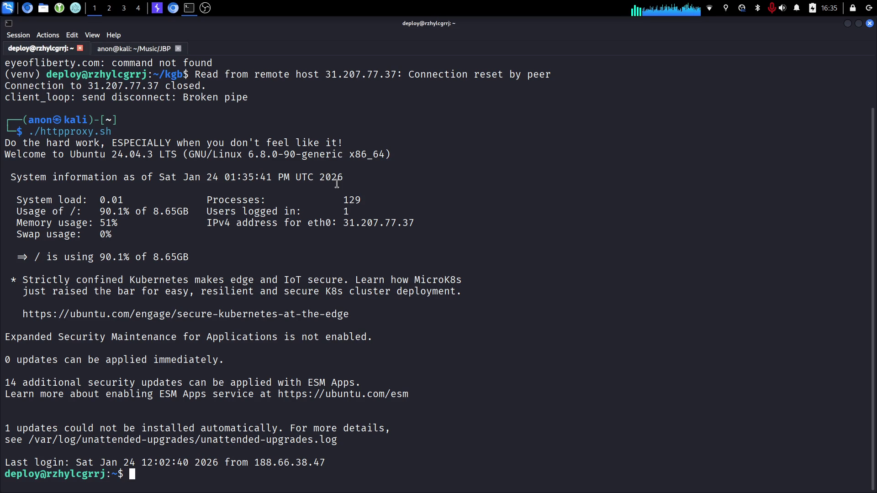
type("clear")
key("BackSpace")
key("BackSpace")
key("BackSpace")
key("BackSpace")
key("alt+Tab")
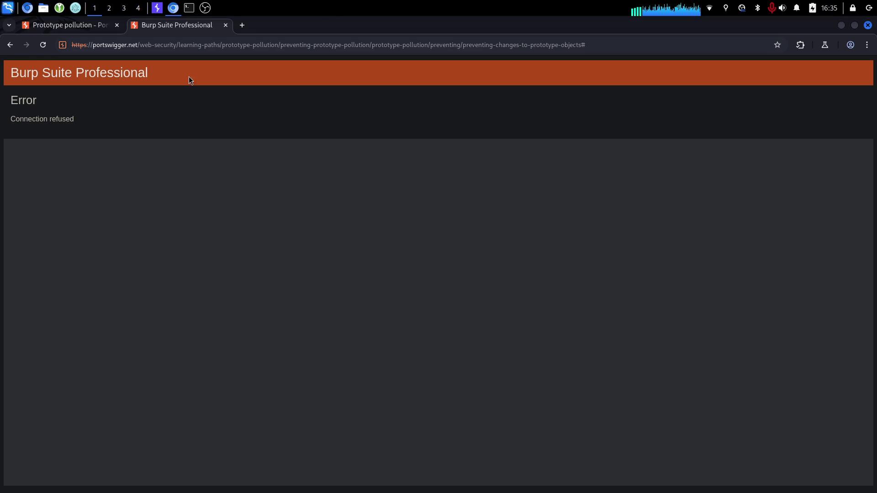
key("F5")
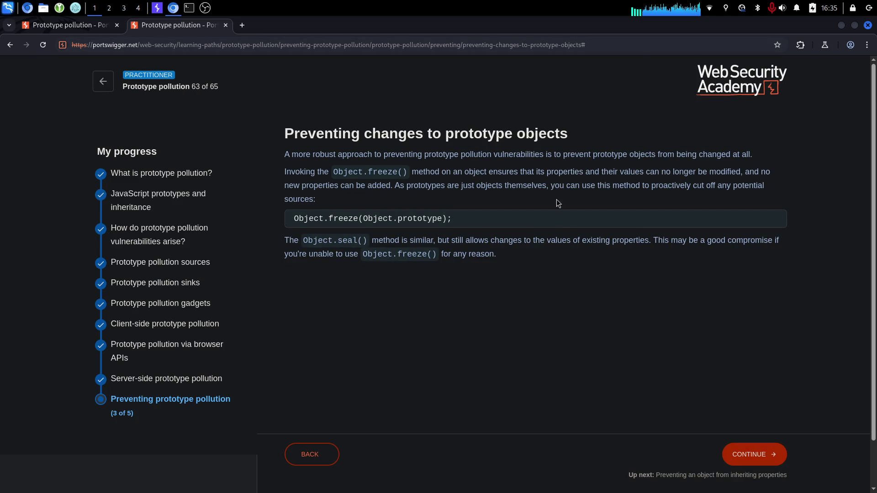
scroll(730, 414, "down", 1)
left_click(737, 455)
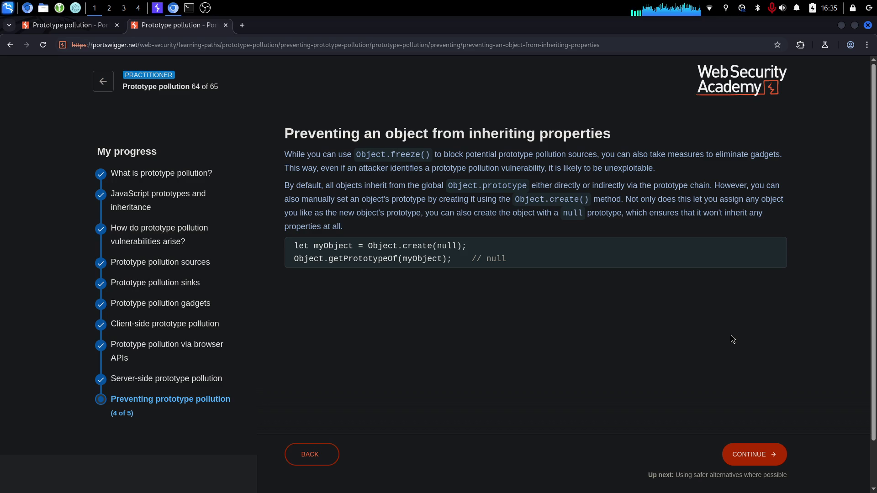
Step: Read the getPrototypeOf code, continue to Using safer alternatives where possible (65 of 65), then on to the completion page
left_click_drag(339, 259, 414, 260)
left_click(403, 261)
left_click(412, 261)
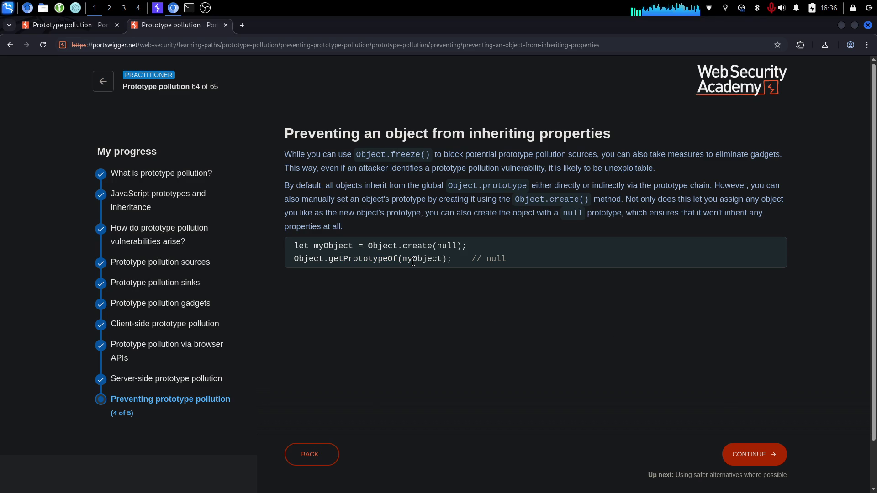
left_click_drag(407, 201, 562, 202)
left_click(562, 203)
left_click(764, 453)
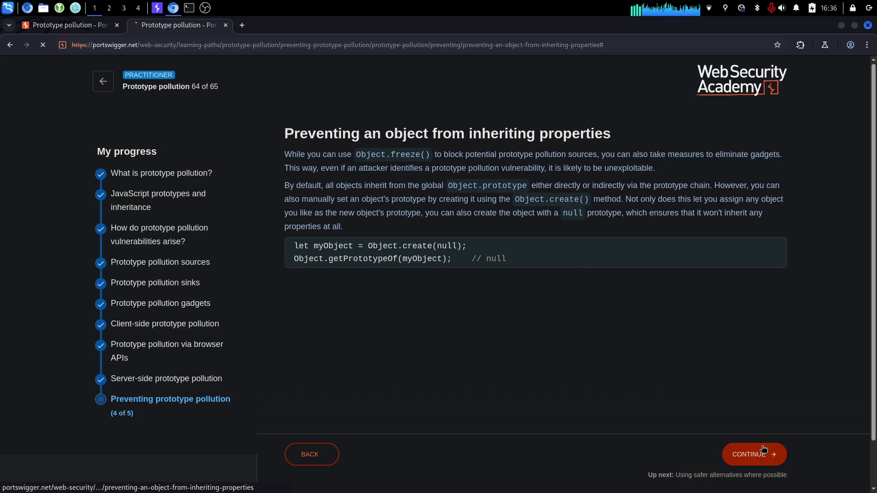
scroll(705, 198, "down", 2)
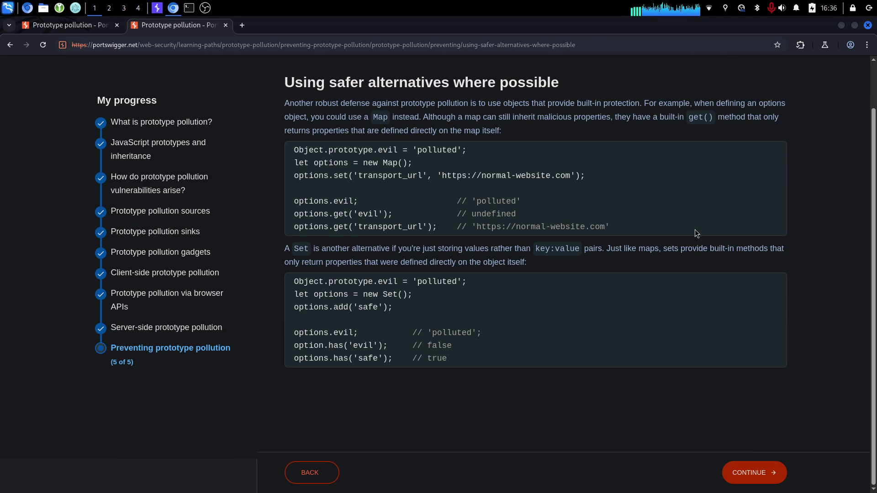
scroll(693, 229, "up", 2)
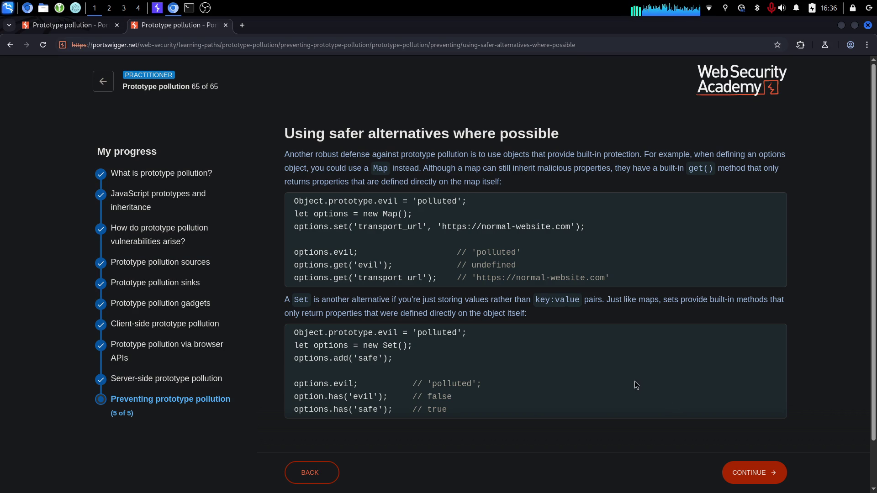
left_click(766, 475)
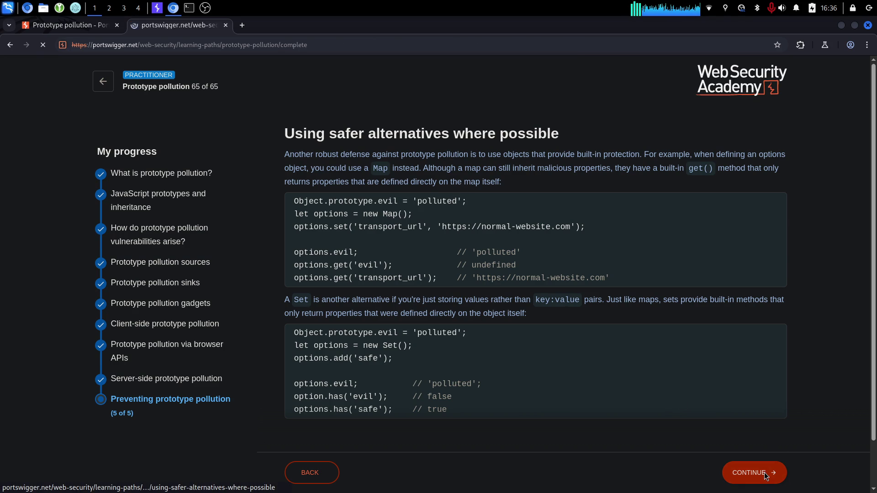
Step: View the completion page's high-five illustration in its own tab, close it, and go to Find a new learning path
triple_click(562, 196)
left_click(612, 187)
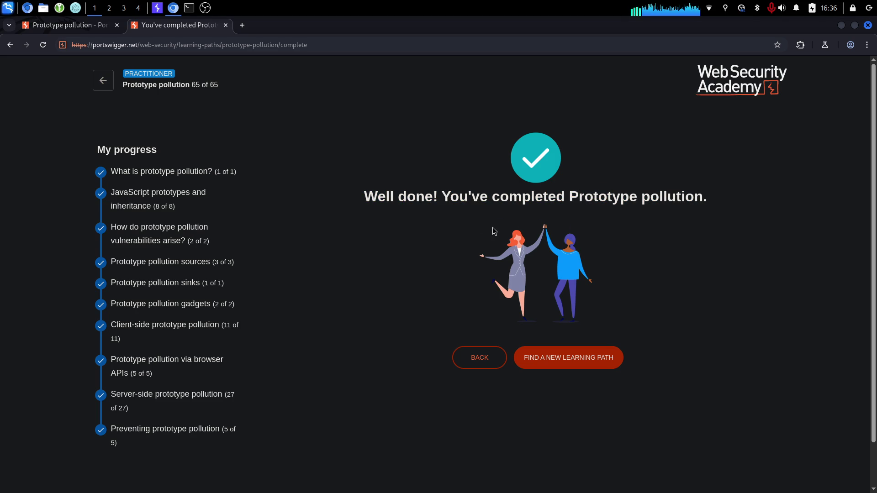
left_click_drag(572, 297, 247, 24)
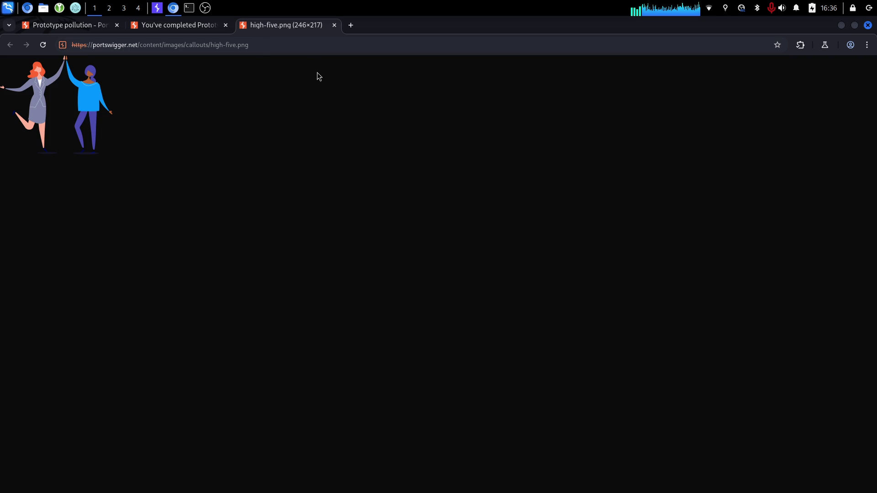
left_click(334, 25)
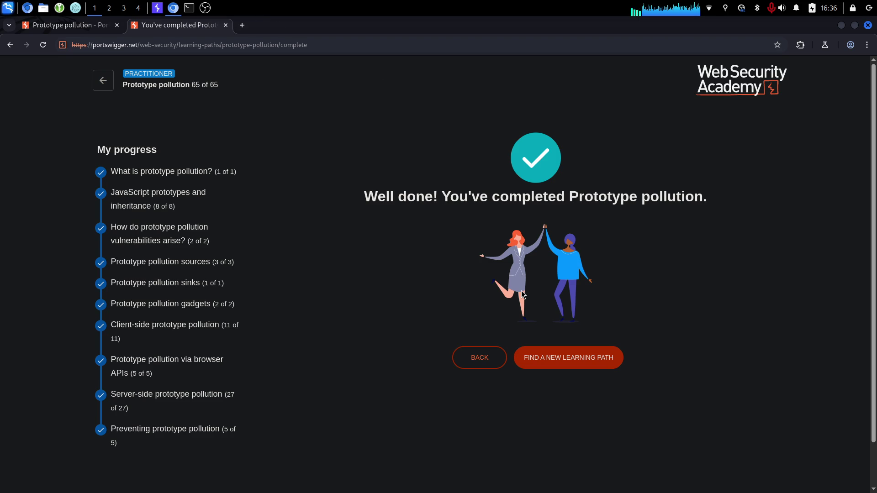
left_click(582, 357)
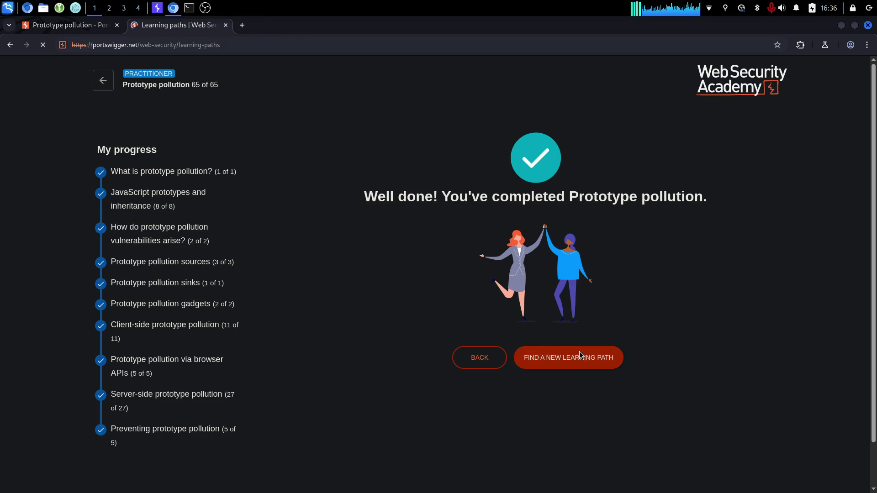
scroll(643, 277, "down", 5)
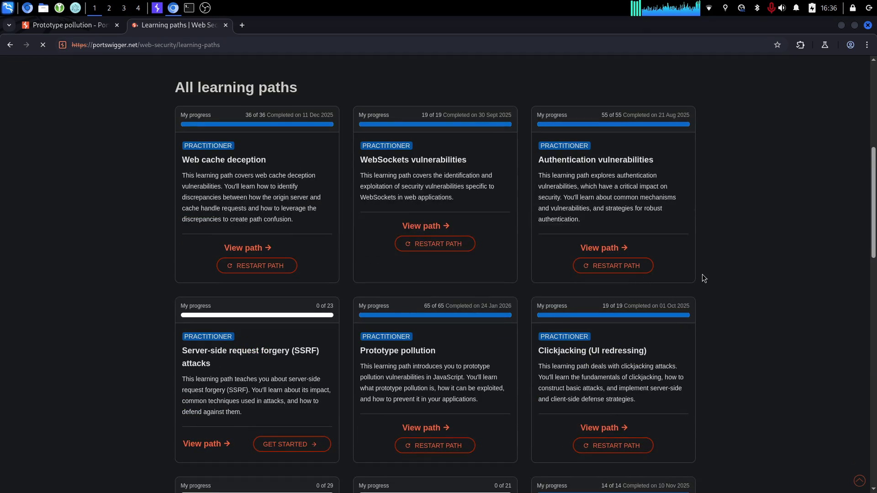
scroll(703, 274, "up", 2)
scroll(703, 278, "up", 4)
scroll(702, 279, "up", 1)
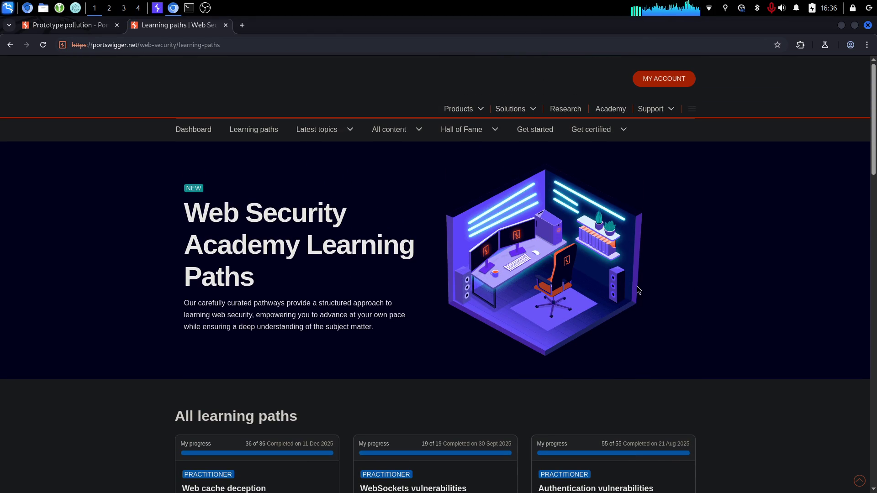
scroll(652, 288, "down", 2)
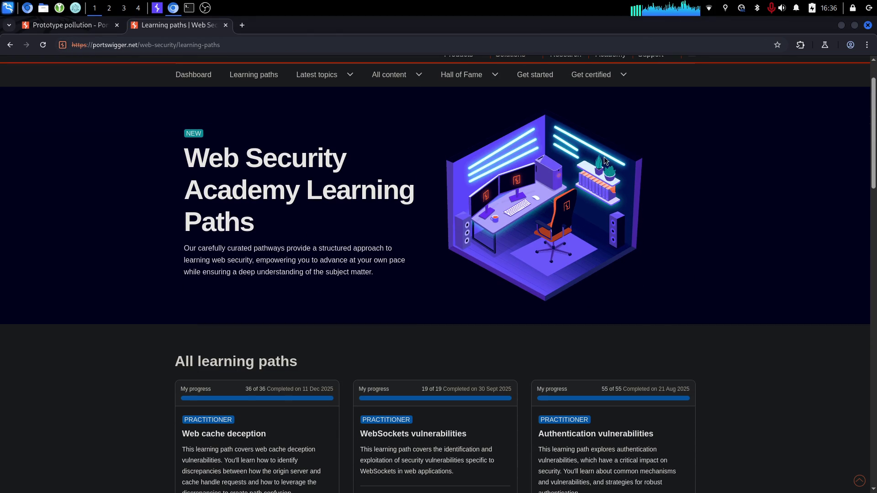
scroll(700, 272, "down", 1)
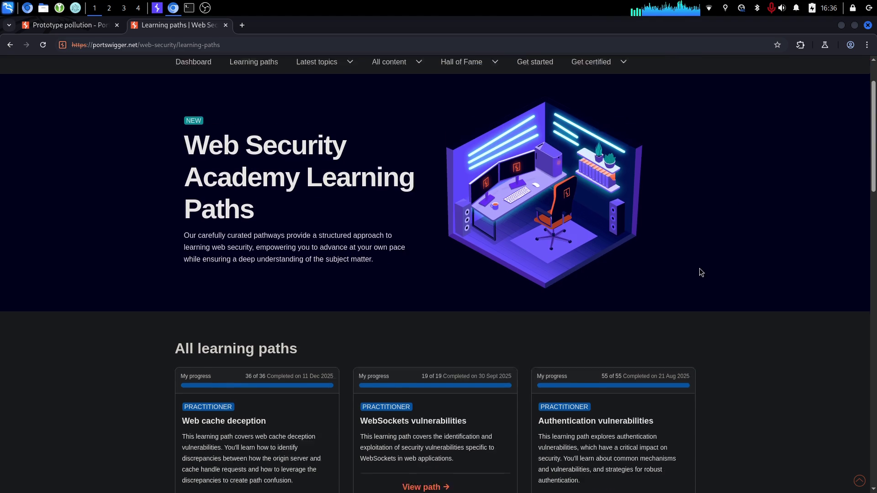
scroll(700, 269, "down", 5)
scroll(696, 261, "down", 3)
scroll(686, 207, "down", 2)
scroll(703, 196, "down", 6)
scroll(706, 200, "down", 1)
scroll(706, 200, "down", 3)
scroll(705, 201, "down", 4)
scroll(728, 276, "up", 1)
scroll(728, 277, "up", 1)
scroll(728, 277, "up", 1)
scroll(729, 288, "up", 2)
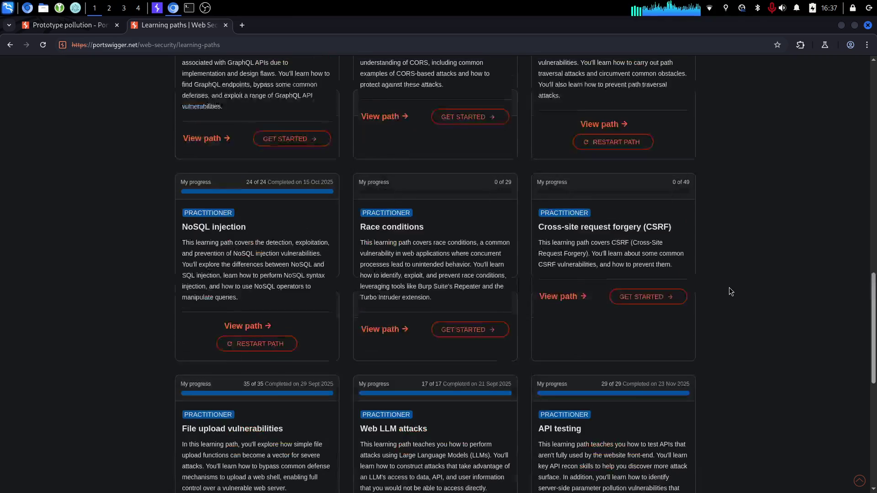
scroll(721, 292, "up", 1)
Step: Browse the Race conditions and CORS path cards and open the CORS learning path in a background tab
triple_click(387, 284)
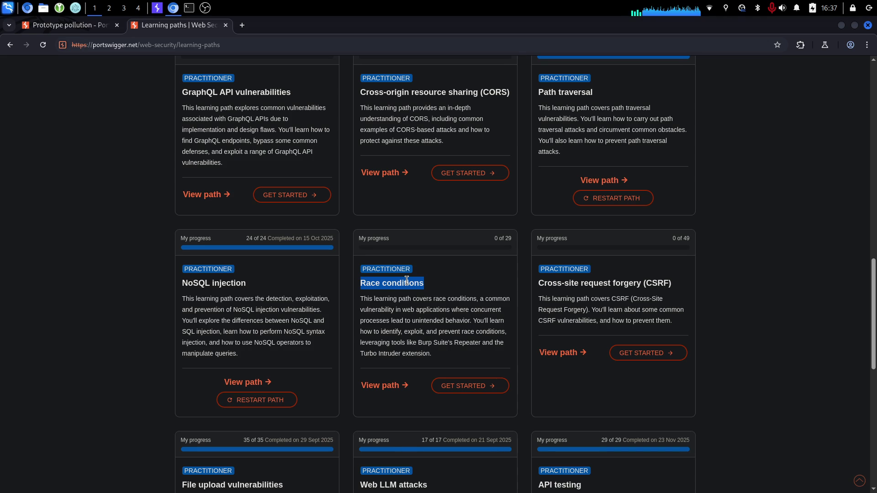
scroll(602, 291, "up", 2)
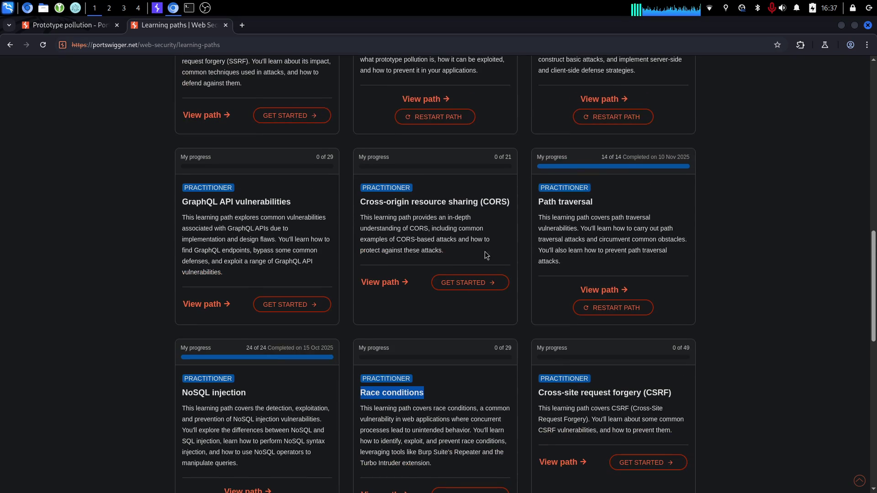
triple_click(480, 203)
left_click(512, 199)
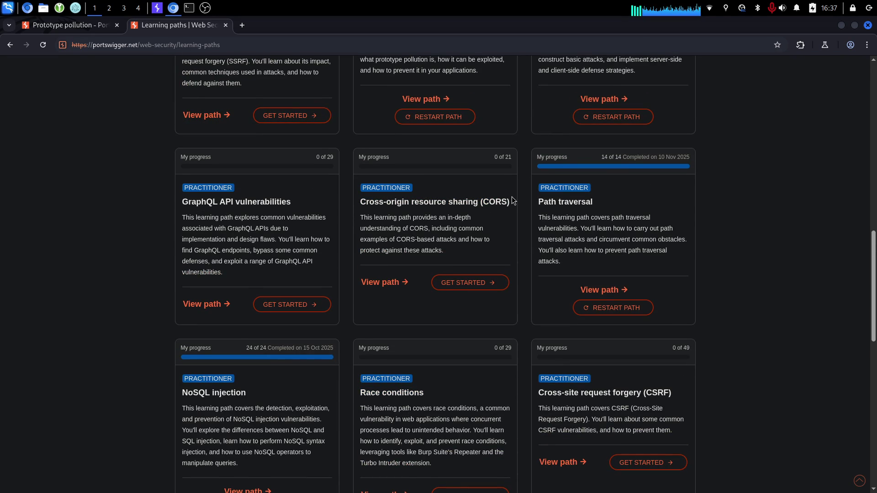
scroll(510, 200, "up", 1)
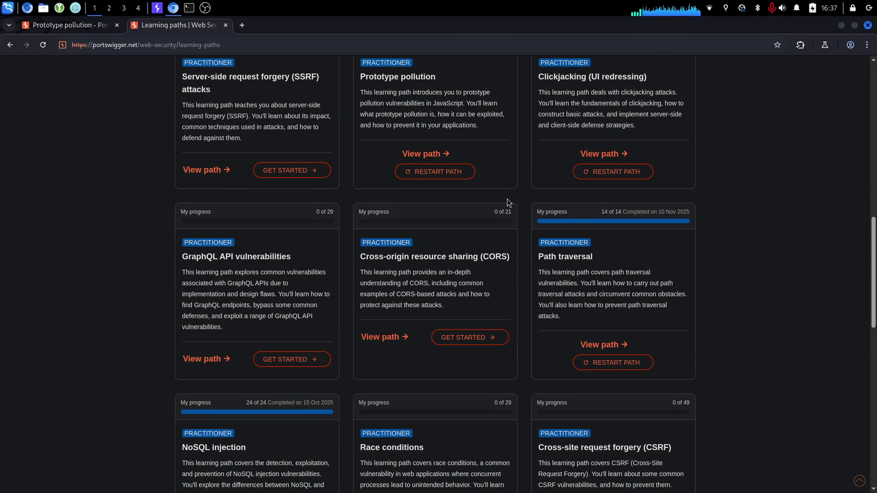
scroll(507, 201, "up", 1)
scroll(498, 204, "down", 1)
scroll(492, 207, "down", 1)
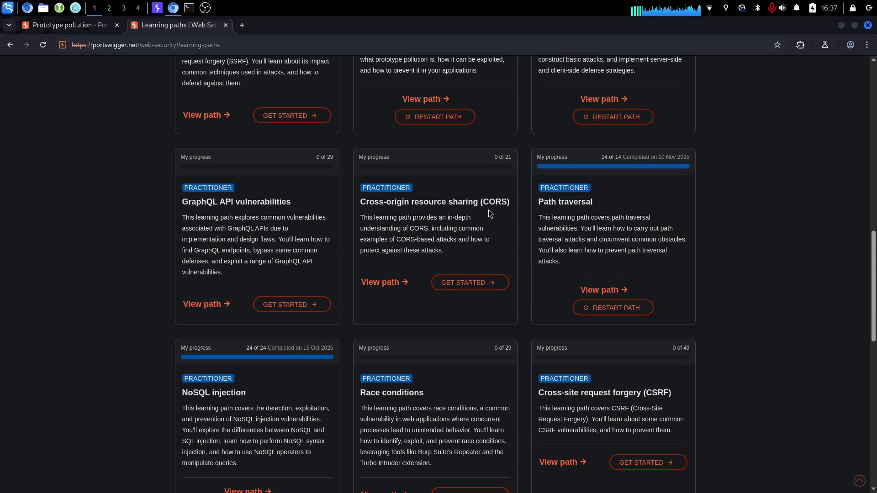
scroll(480, 226, "down", 2)
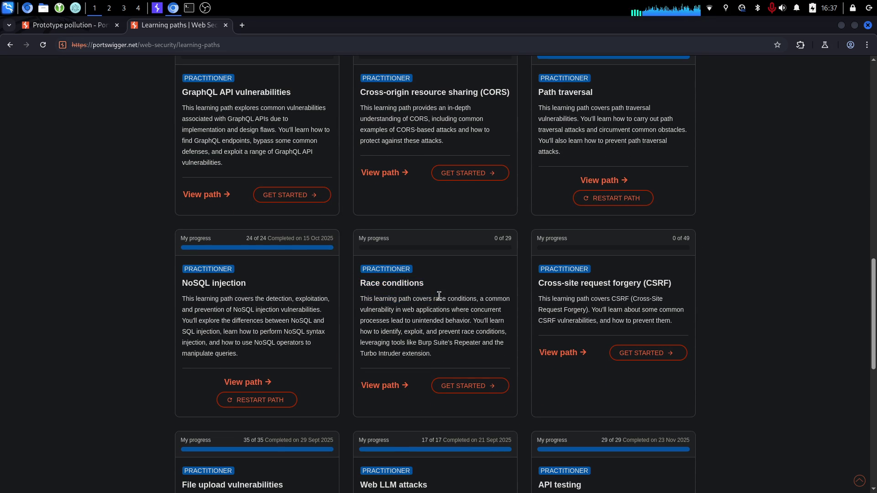
left_click_drag(368, 310, 434, 333)
left_click(433, 333)
scroll(438, 341, "up", 2)
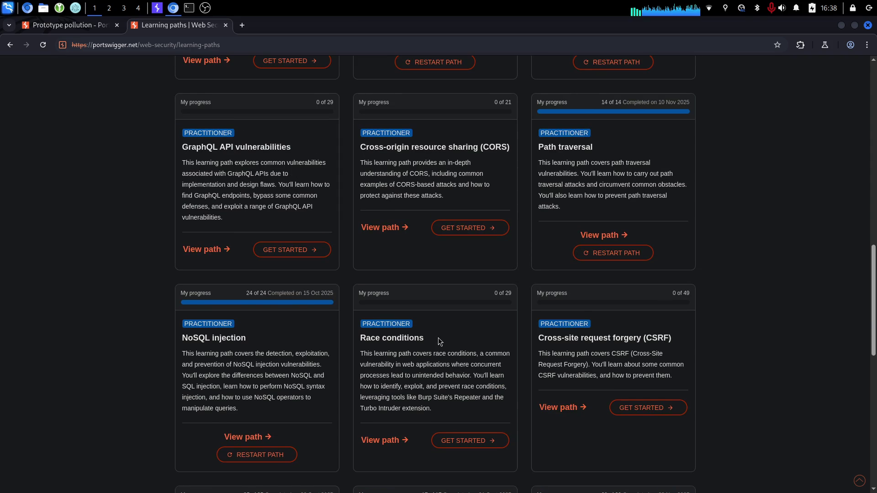
scroll(438, 340, "up", 1)
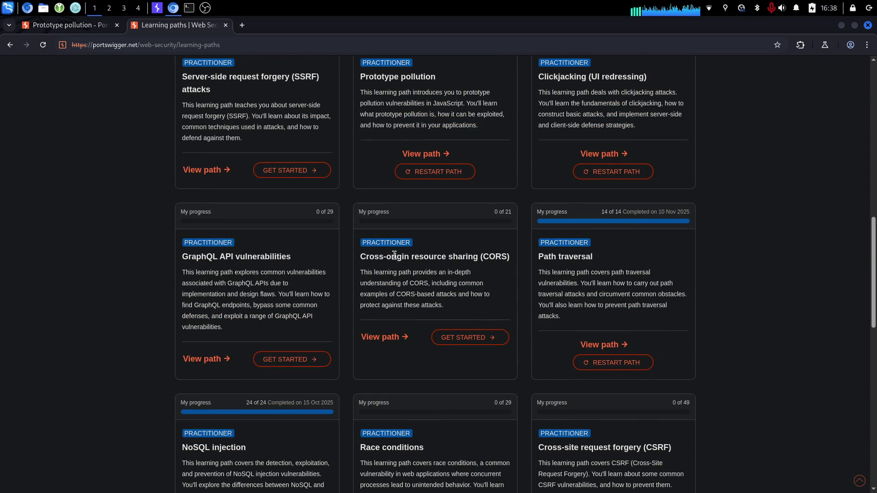
middle_click(388, 340)
scroll(404, 283, "up", 1)
scroll(401, 319, "up", 1)
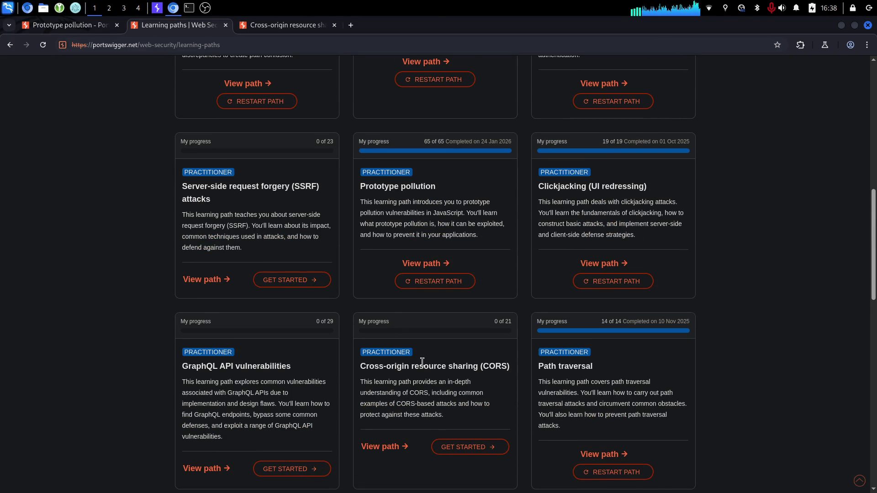
scroll(422, 362, "down", 1)
left_click_drag(245, 371, 220, 312)
Step: Read the SSRF card's title and description, then open the Server-side request forgery (SSRF) attacks path
left_click(221, 311)
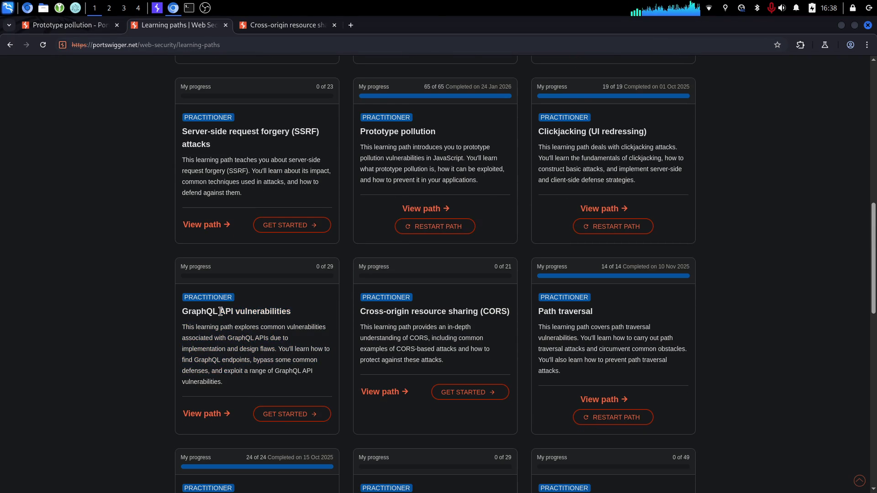
scroll(218, 319, "up", 3)
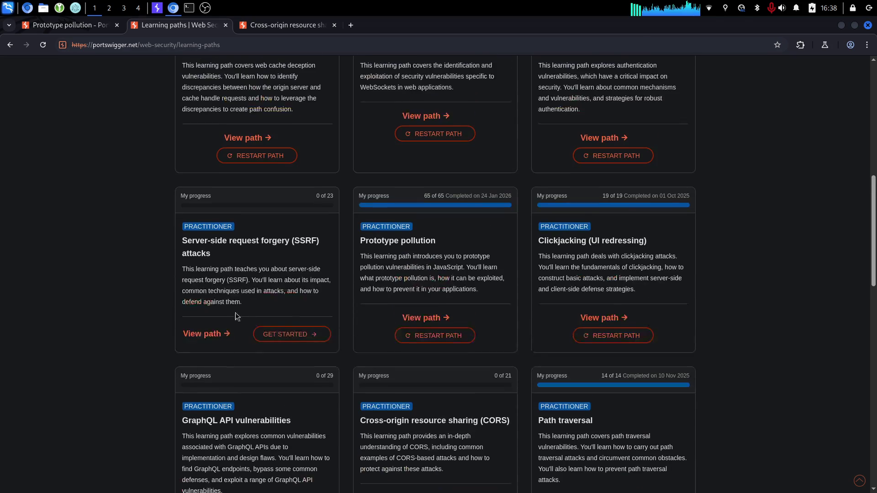
left_click_drag(240, 310, 212, 299)
left_click(253, 295)
left_click_drag(182, 324, 316, 321)
left_click(314, 323)
scroll(275, 285, "up", 1)
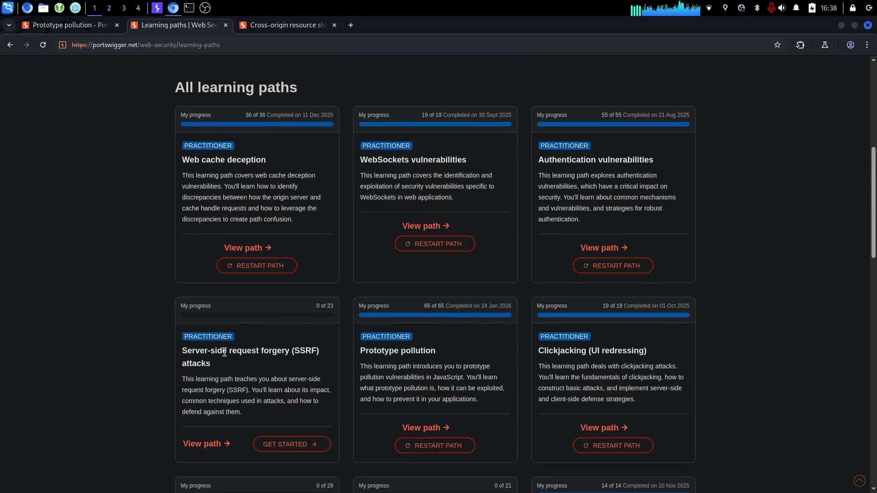
mouse_move(182, 350)
left_mouse_down()
mouse_move(306, 399)
mouse_move(182, 366)
mouse_move(277, 401)
left_mouse_up()
left_click(181, 366)
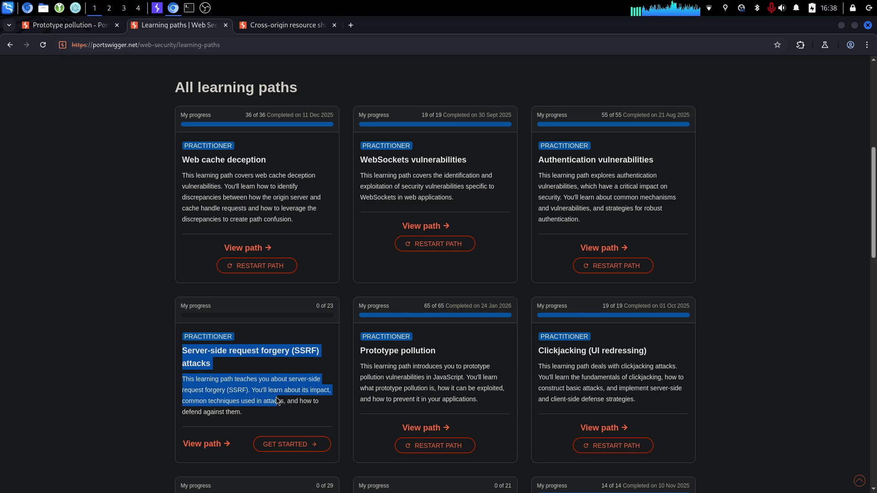
left_click(241, 413)
left_click_drag(187, 348, 239, 365)
left_click(269, 376)
left_click_drag(182, 354, 258, 401)
left_click(258, 401)
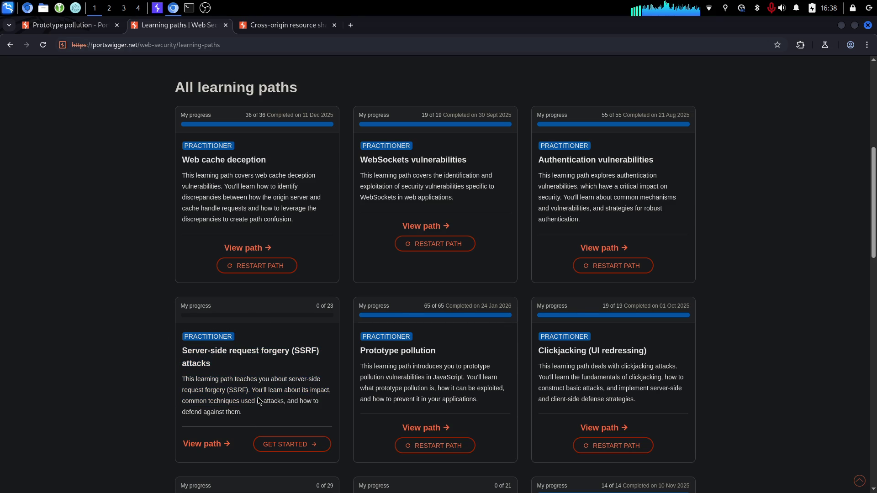
left_click(222, 447)
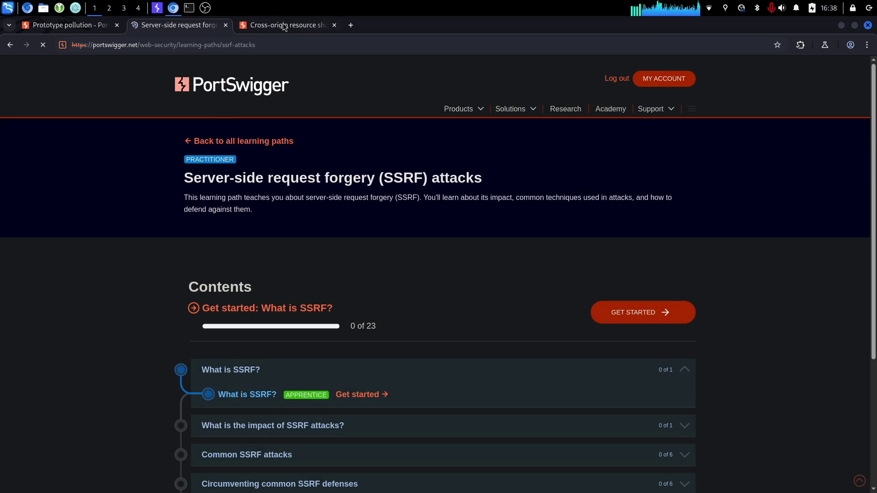
scroll(205, 150, "down", 3)
scroll(197, 148, "up", 4)
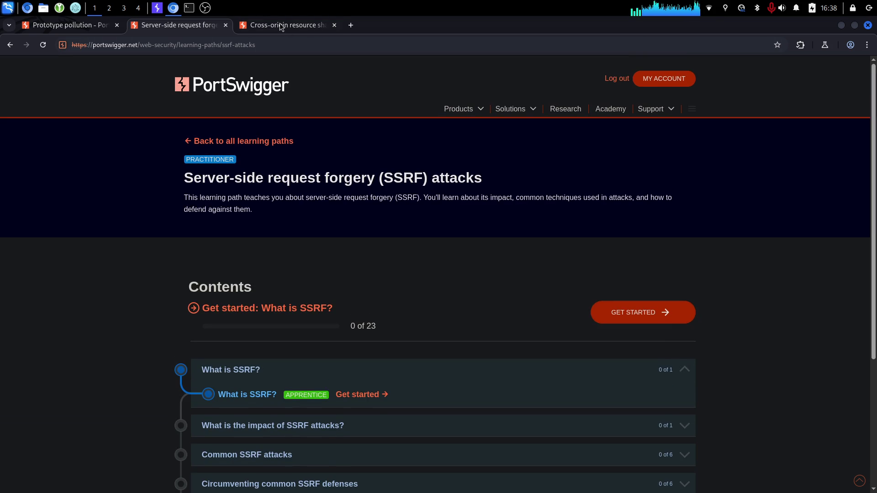
Step: Switch to the CORS path tab and expand the Same-origin policy, Relaxation and CORS configuration issues sections
left_click(281, 26)
scroll(144, 194, "down", 2)
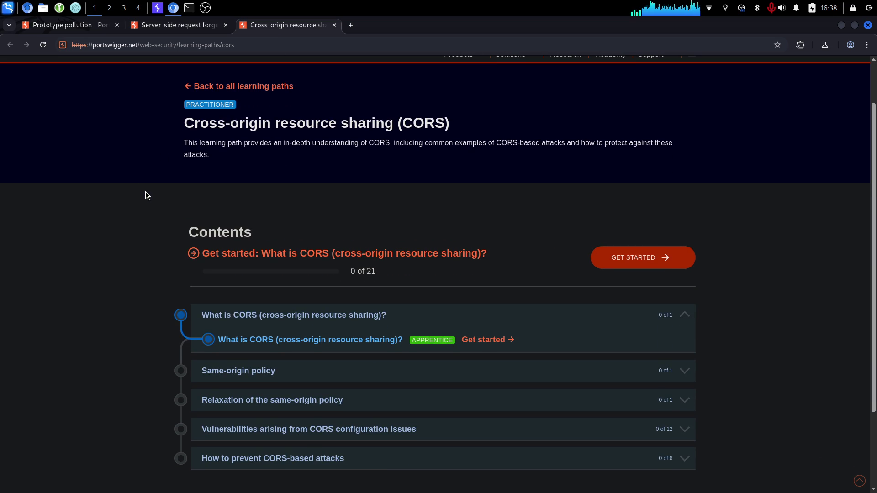
scroll(269, 183, "down", 3)
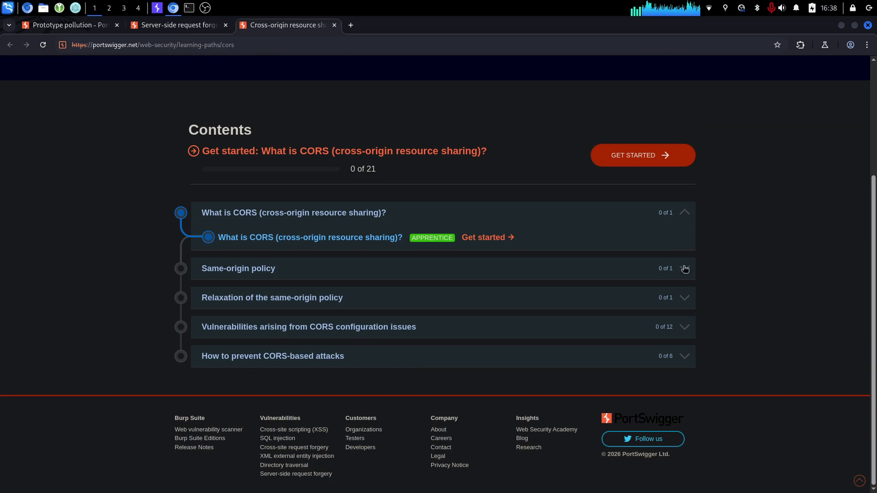
left_click(687, 276)
left_click(685, 322)
scroll(684, 320, "down", 1)
left_click(684, 325)
scroll(675, 318, "down", 1)
scroll(651, 312, "down", 2)
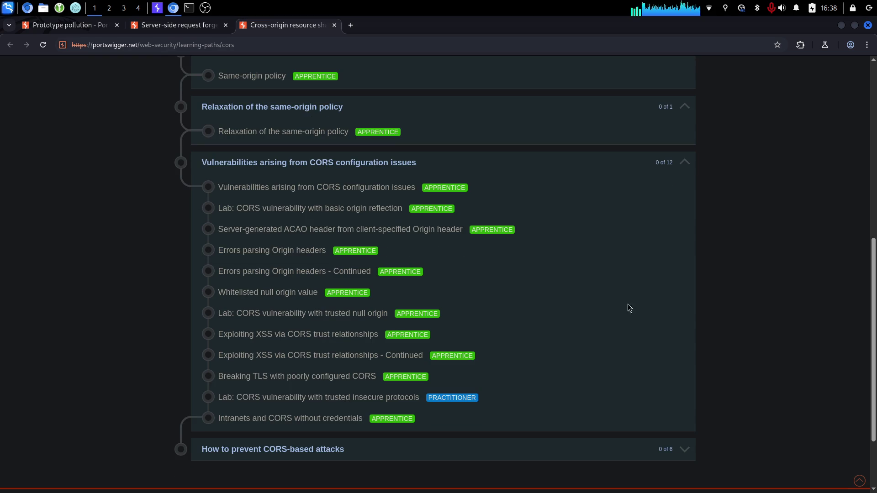
Step: Skim the CORS lab titles, expand How to prevent CORS-based attacks, and go back to all learning paths
triple_click(314, 208)
double_click(272, 313)
triple_click(271, 313)
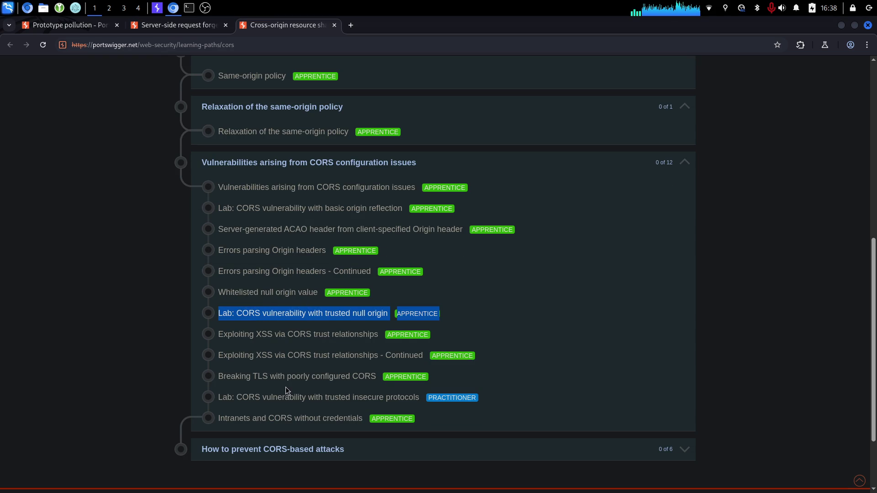
triple_click(286, 395)
left_click(325, 453)
scroll(325, 440, "down", 3)
scroll(267, 288, "up", 1)
scroll(267, 287, "up", 3)
scroll(273, 296, "up", 4)
scroll(273, 299, "up", 1)
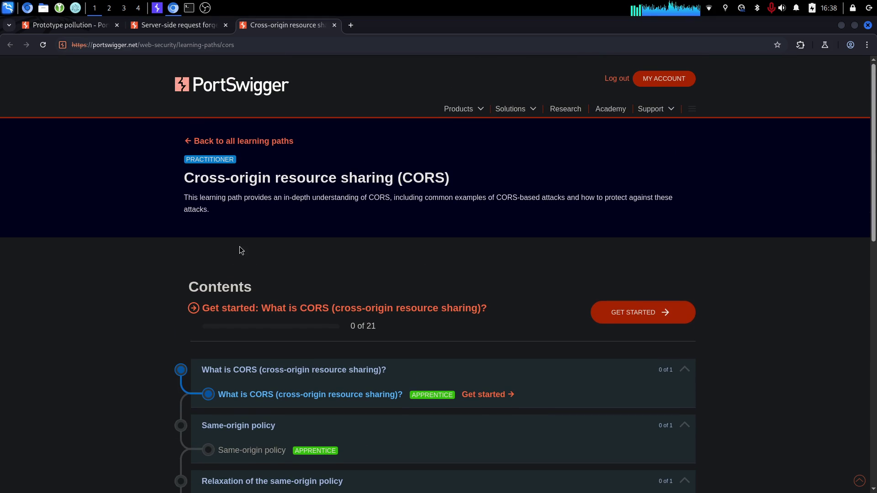
left_click(240, 141)
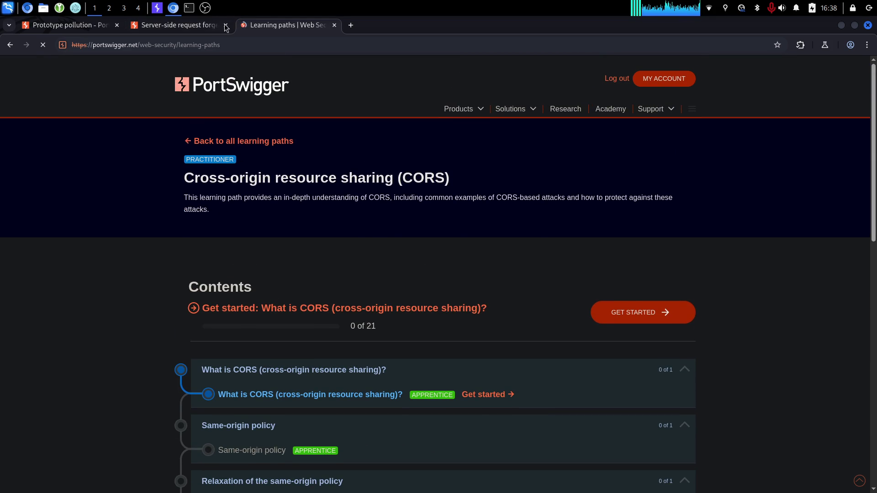
Step: Close the SSRF and Prototype pollution tabs, go to the Academy home page and open View your progress
left_click(225, 25)
scroll(203, 291, "down", 3)
scroll(188, 273, "down", 3)
scroll(187, 272, "down", 10)
scroll(212, 250, "down", 10)
scroll(213, 250, "up", 10)
scroll(206, 239, "up", 10)
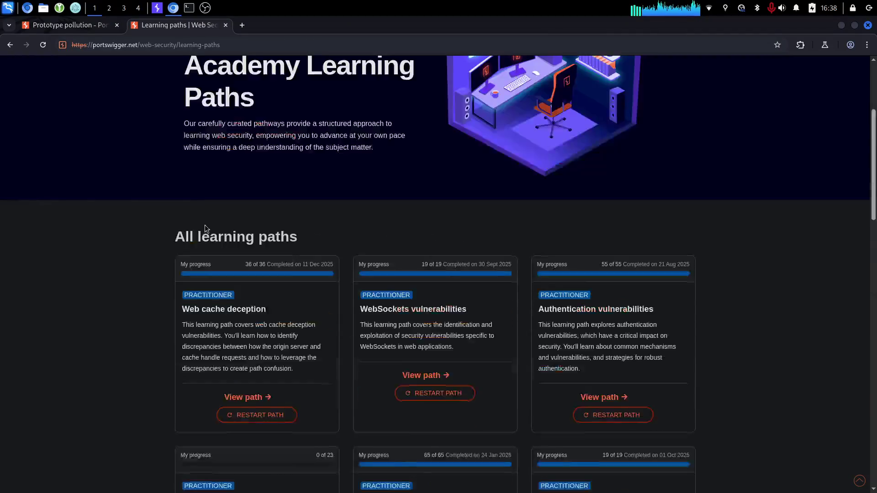
scroll(204, 226, "up", 5)
left_click(117, 25)
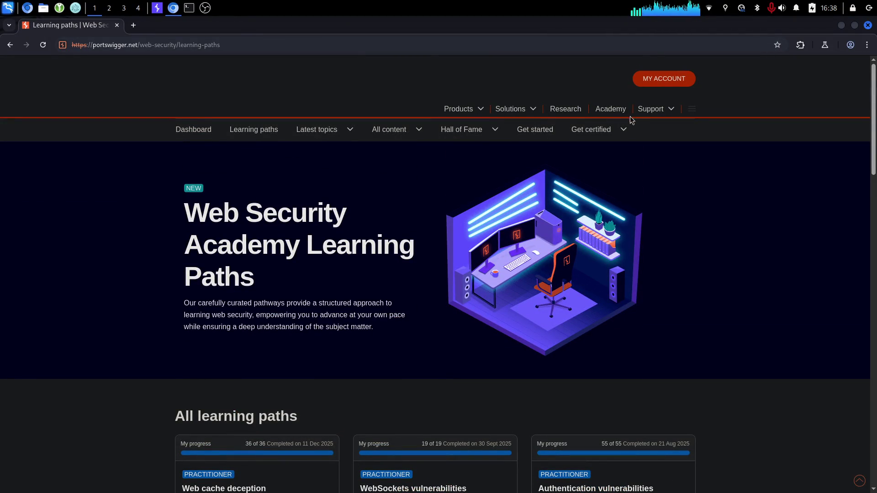
left_click(617, 110)
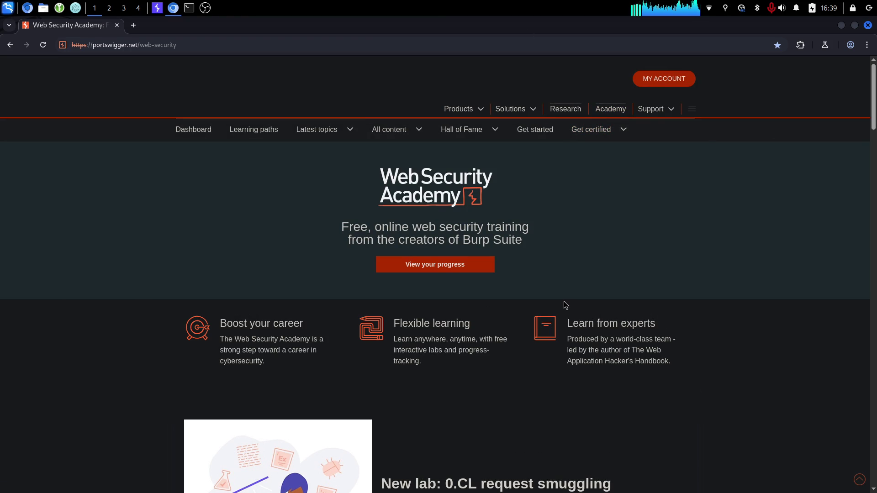
scroll(564, 310, "down", 3)
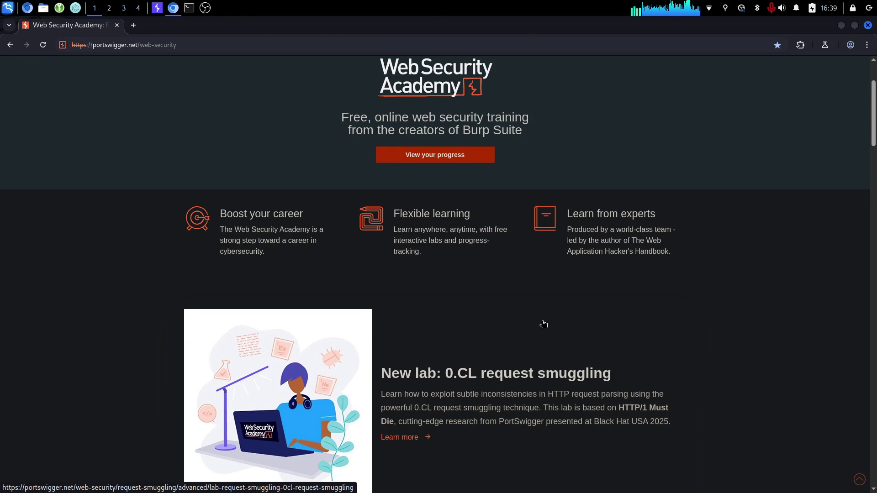
scroll(530, 336, "down", 2)
scroll(525, 332, "down", 3)
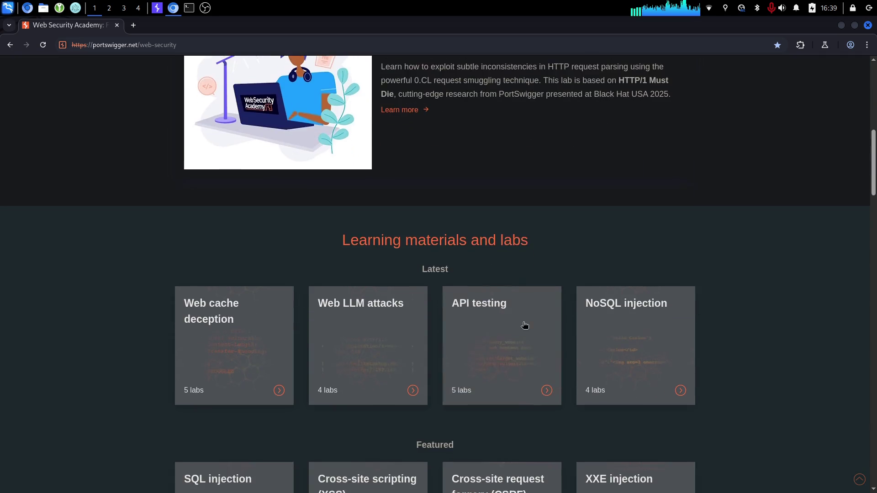
scroll(704, 301, "down", 5)
scroll(706, 301, "down", 2)
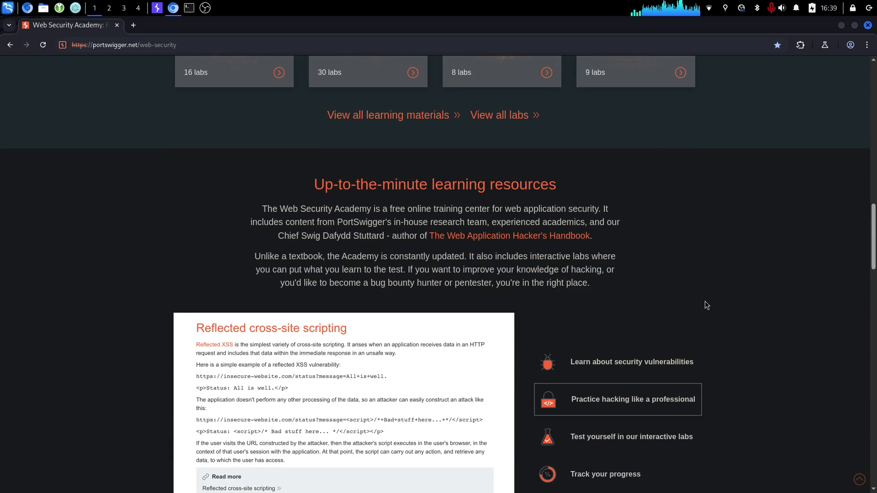
scroll(706, 305, "down", 5)
scroll(708, 304, "down", 6)
scroll(707, 302, "down", 4)
scroll(703, 309, "up", 3)
scroll(726, 323, "up", 5)
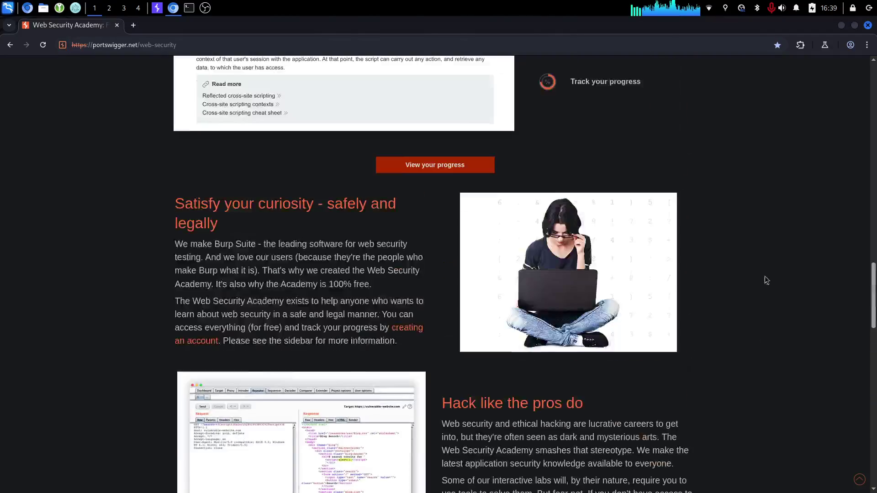
scroll(748, 260, "up", 5)
scroll(729, 183, "up", 12)
scroll(719, 182, "up", 2)
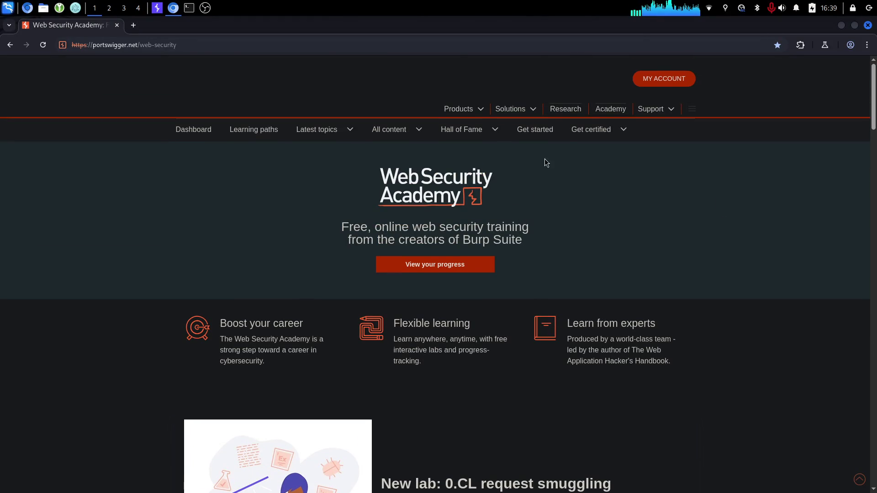
left_click(446, 267)
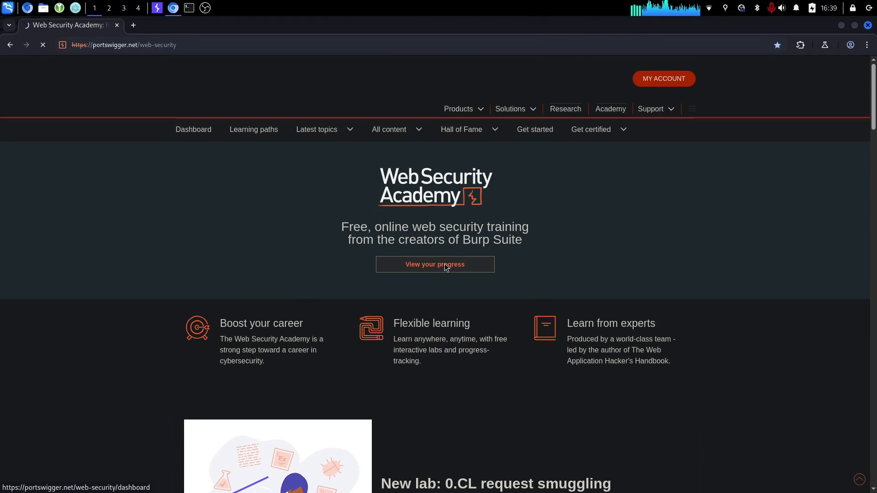
scroll(274, 206, "down", 1)
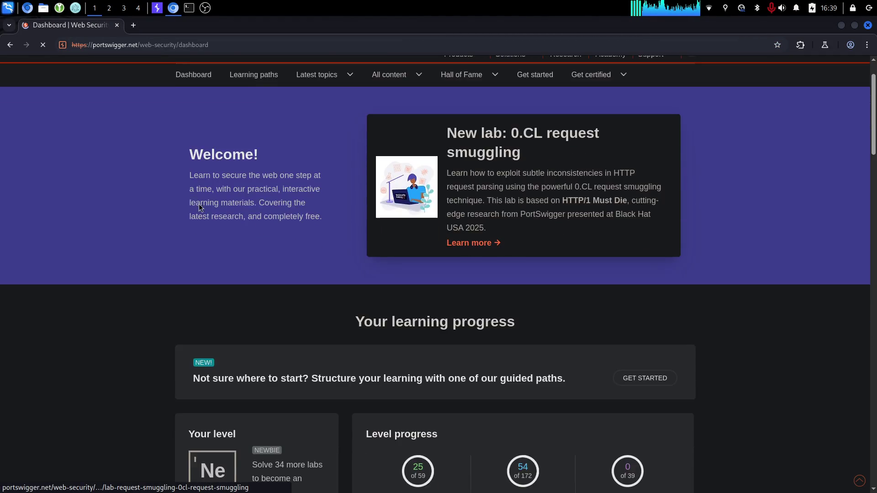
scroll(90, 178, "down", 4)
scroll(90, 174, "down", 1)
scroll(90, 174, "down", 3)
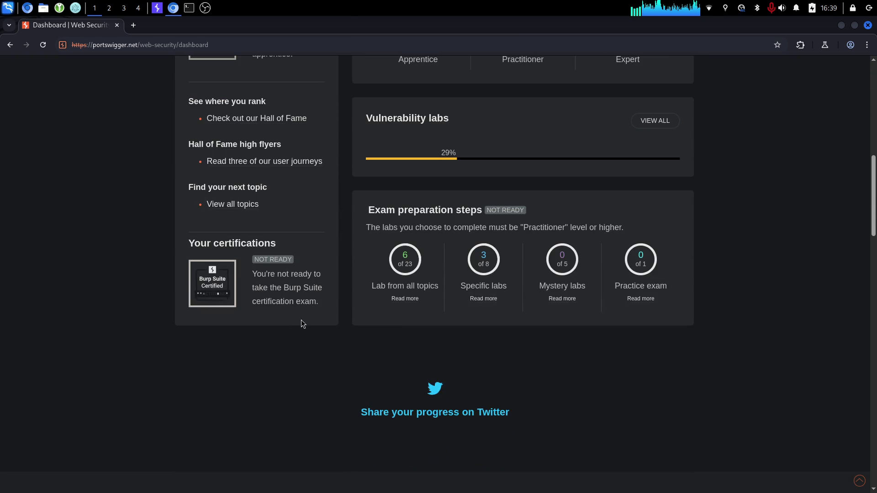
scroll(295, 325, "up", 3)
Step: Review the dashboard's apprentice-level note and 29% labs figure, then open the practice exam preparation guide
triple_click(254, 185)
left_click_drag(289, 200, 302, 199)
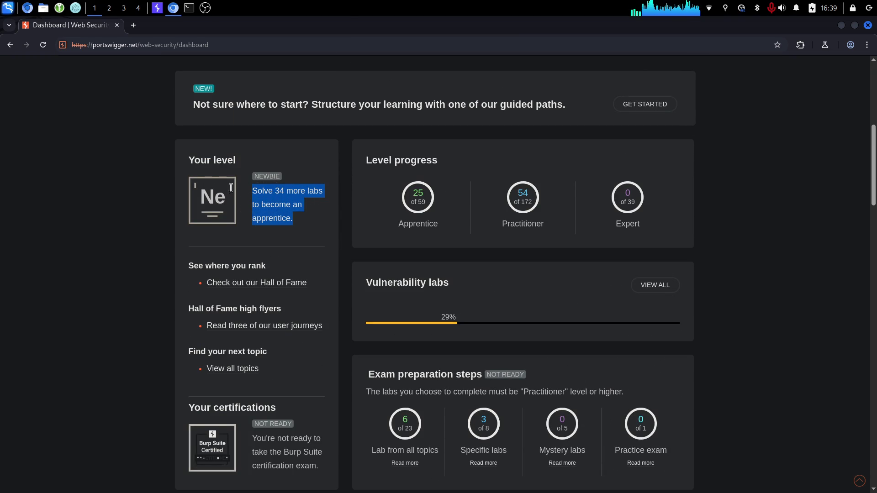
left_click(323, 206)
scroll(307, 424, "down", 1)
left_click_drag(318, 412, 306, 411)
left_click(306, 412)
scroll(306, 411, "down", 1)
left_click(640, 355)
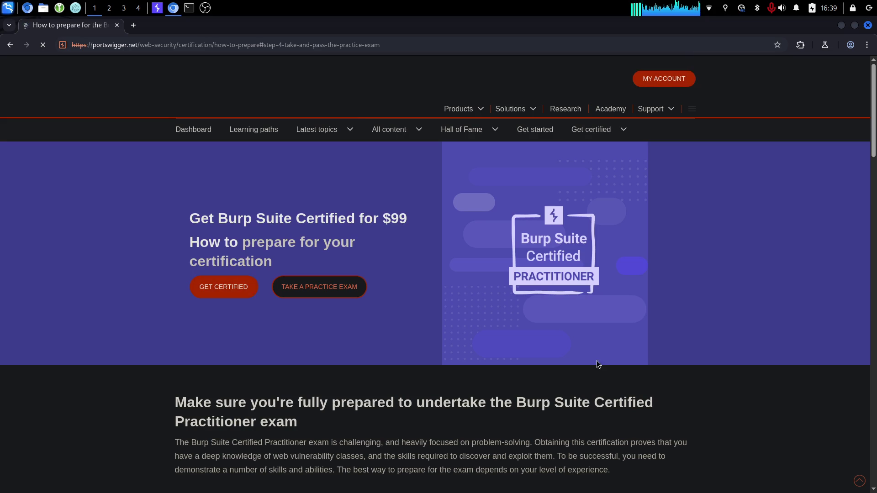
scroll(471, 338, "down", 1)
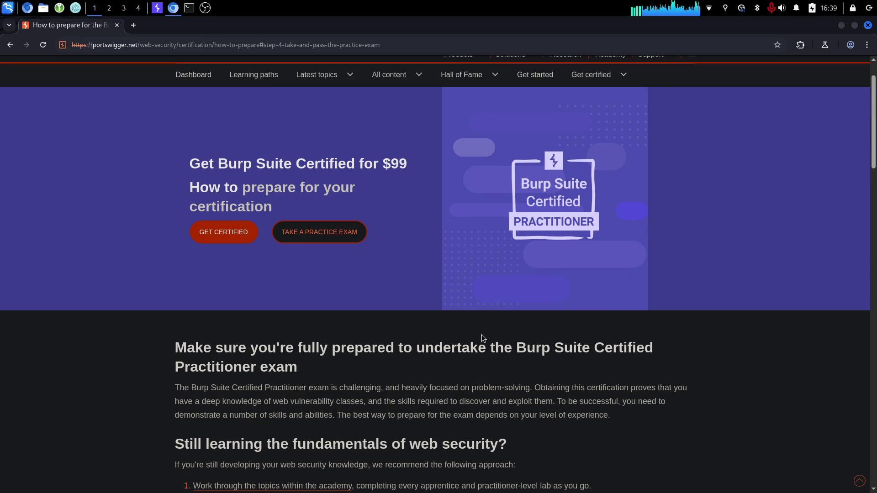
scroll(482, 338, "down", 1)
scroll(507, 338, "down", 2)
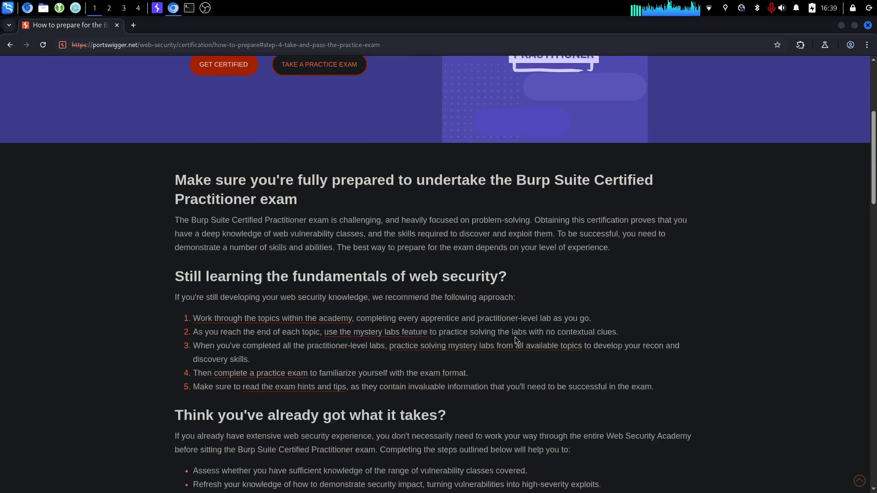
scroll(519, 338, "down", 1)
scroll(514, 334, "down", 2)
scroll(509, 334, "down", 2)
scroll(505, 333, "down", 3)
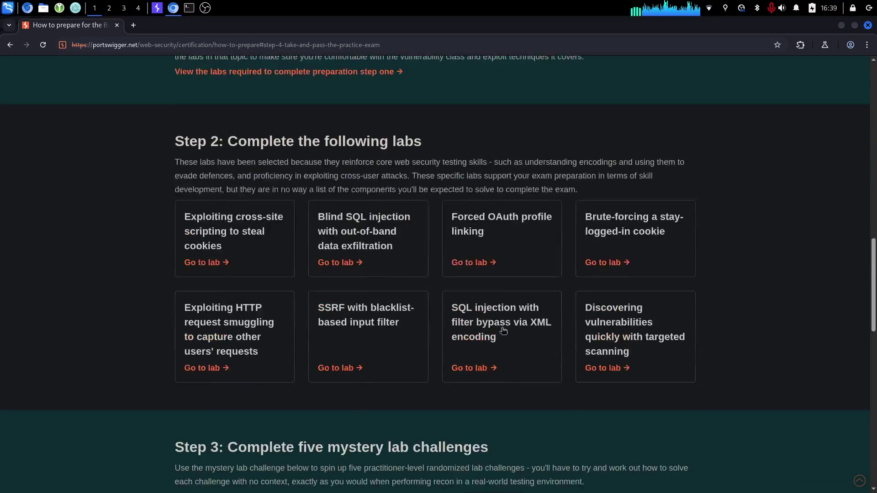
scroll(501, 325, "down", 1)
scroll(499, 322, "down", 2)
scroll(499, 326, "down", 2)
scroll(500, 329, "down", 2)
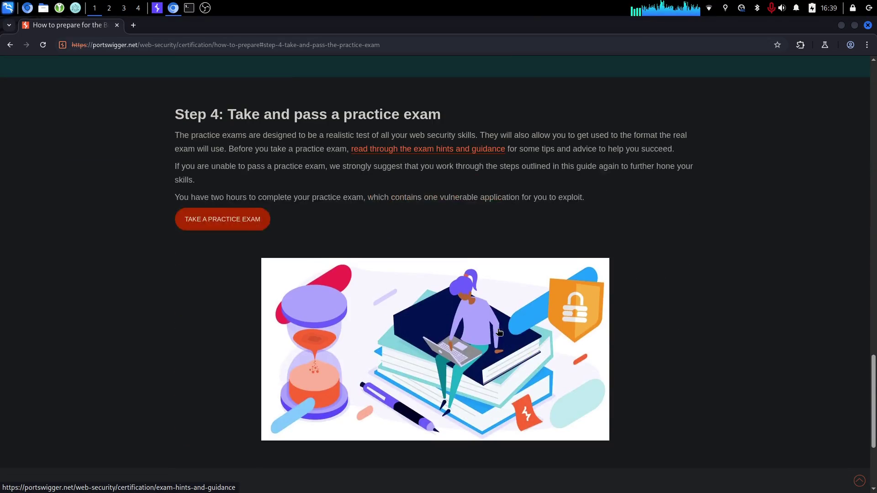
scroll(502, 334, "down", 2)
scroll(452, 295, "up", 6)
scroll(414, 272, "up", 9)
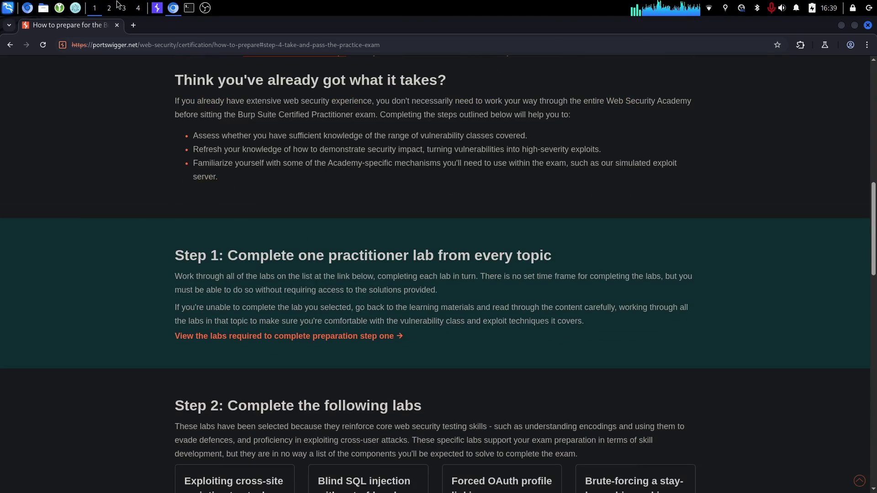
Step: Close the browser with the exam preparation guide and return to the terminal
left_click(116, 25)
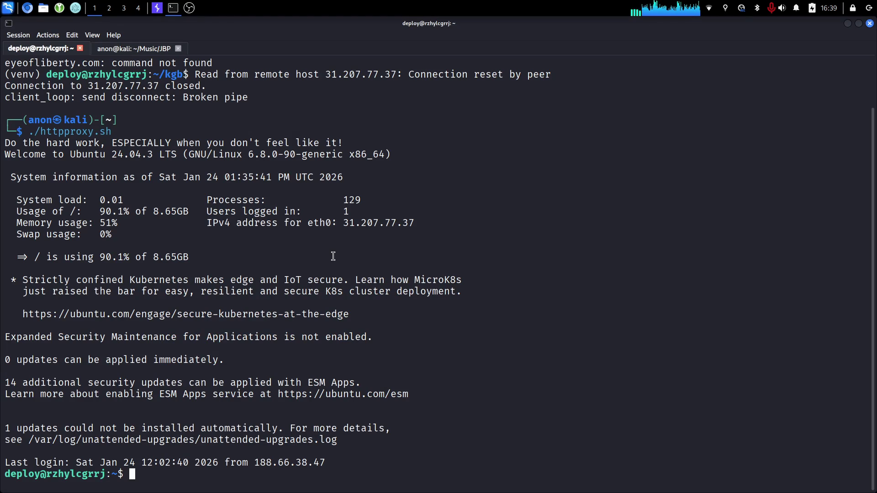
type("ls")
Step: Run a directory listing, note the disk usage figure, then list the contents of /snap/
key("Return")
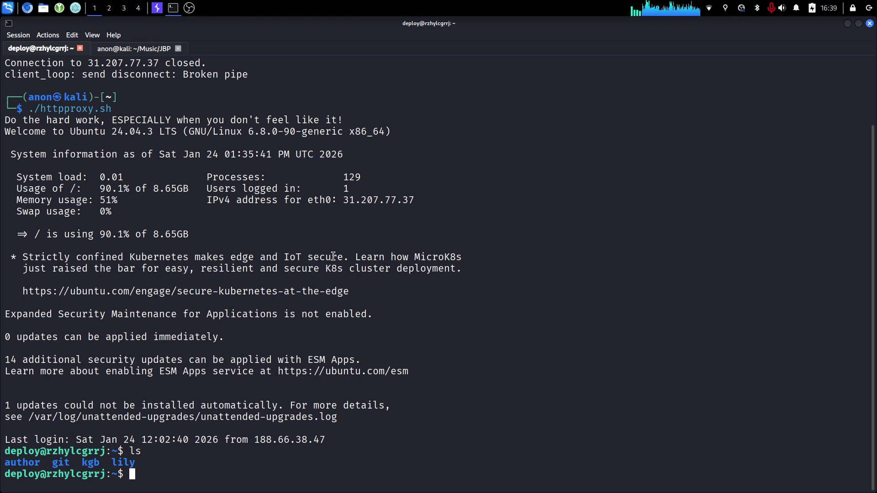
mouse_move(251, 199)
left_mouse_down()
mouse_move(202, 211)
mouse_move(90, 193)
left_mouse_up()
key("super+c")
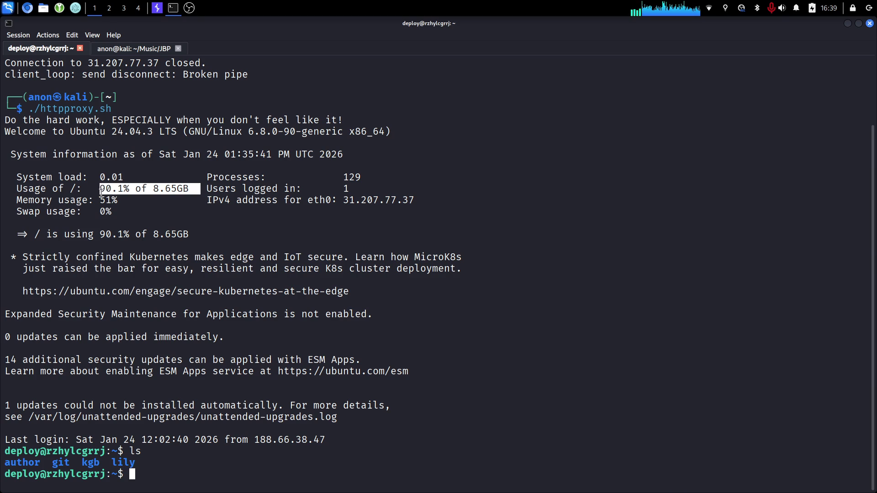
left_click(130, 193)
middle_click(137, 191)
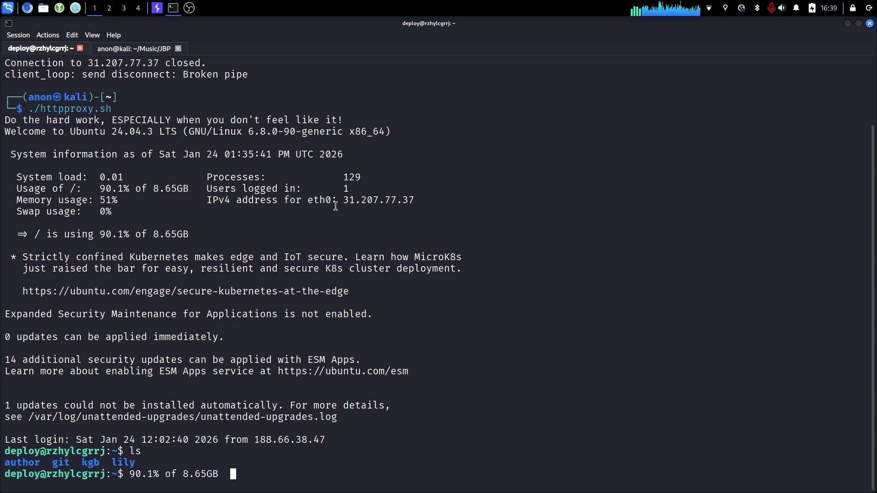
key("BackSpace")
key("BackSpace")
key("BackSpace")
key("BackSpace")
key("BackSpace")
key("BackSpace")
key("BackSpace")
type("ls")
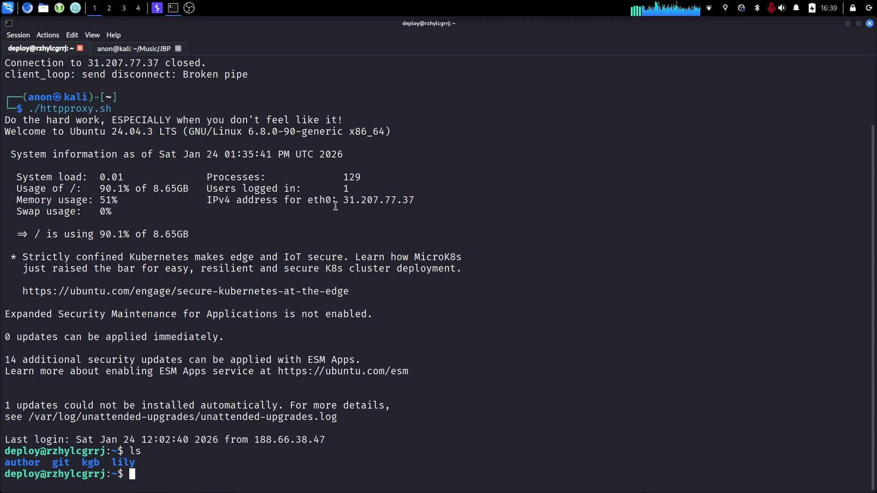
type(" /snap/")
key("Return")
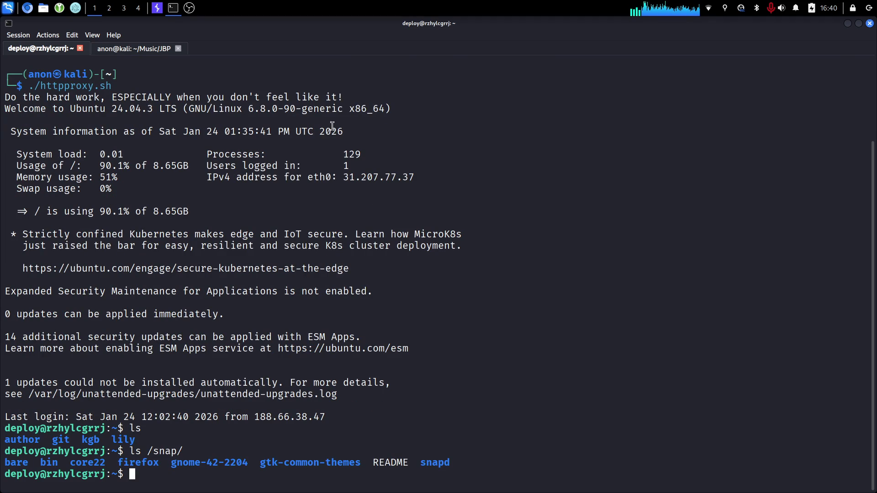
Step: Launch the browser, mark the gnome-42-2204 snap name in the listing, and refocus the terminal
key("alt+Tab")
key("alt+Tab")
key("super")
type("fire")
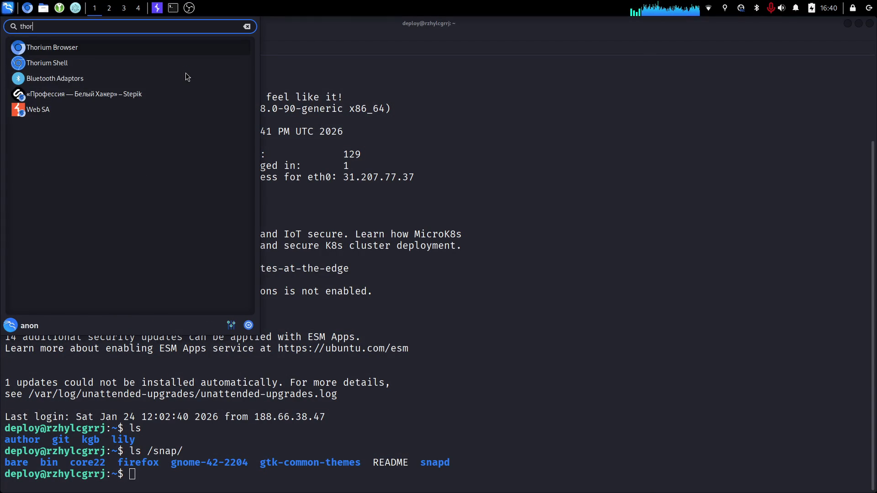
key("Return")
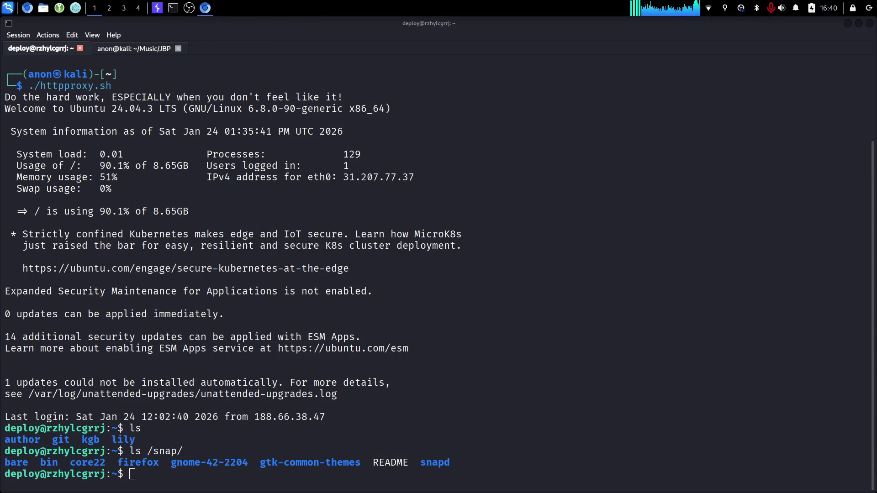
left_click_drag(301, 467, 349, 466)
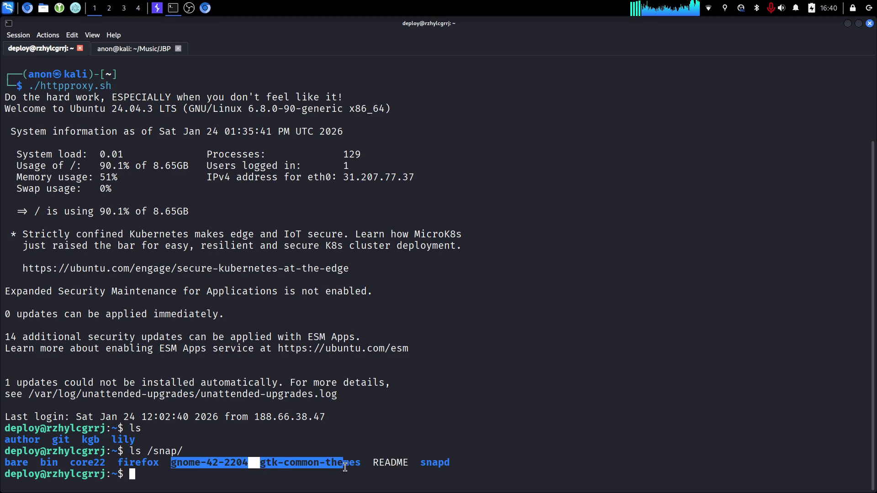
left_click(335, 465)
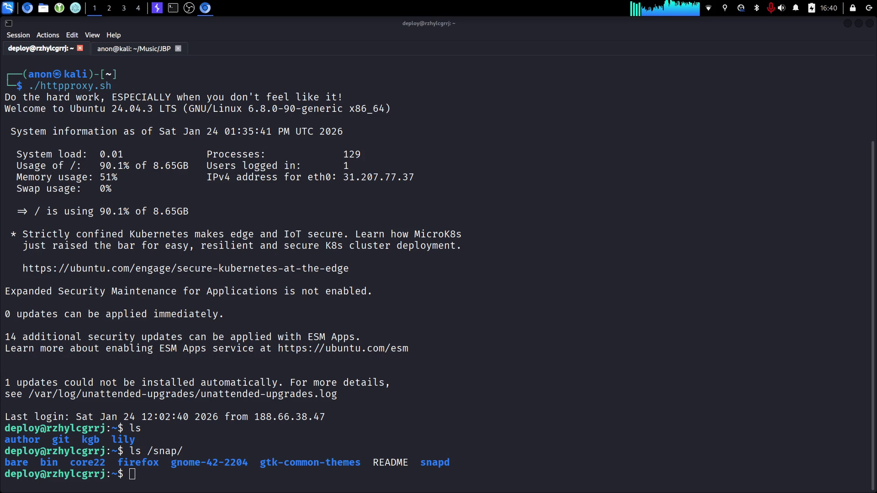
left_click(318, 418)
type("sudo snap remove --purge gnome")
Step: Run sudo snap remove --purge gnome-42-2204 and supply the sudo password
key("Tab")
key("Return")
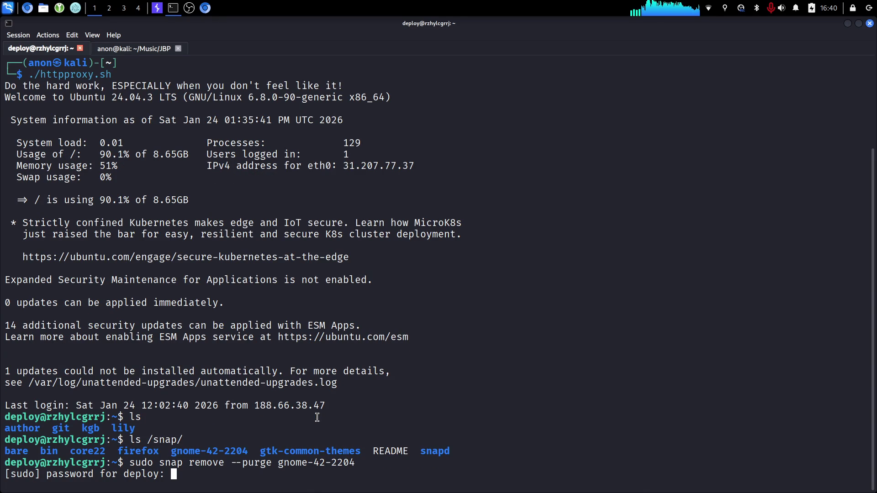
key("Return")
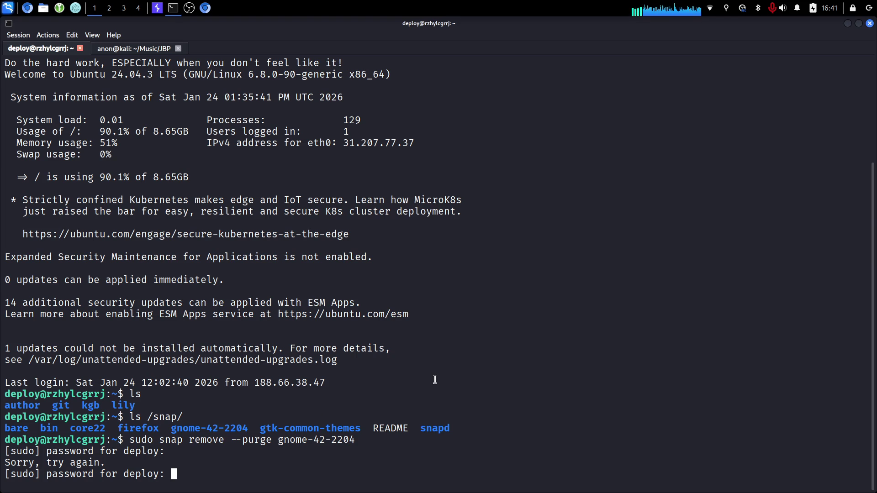
key("Return")
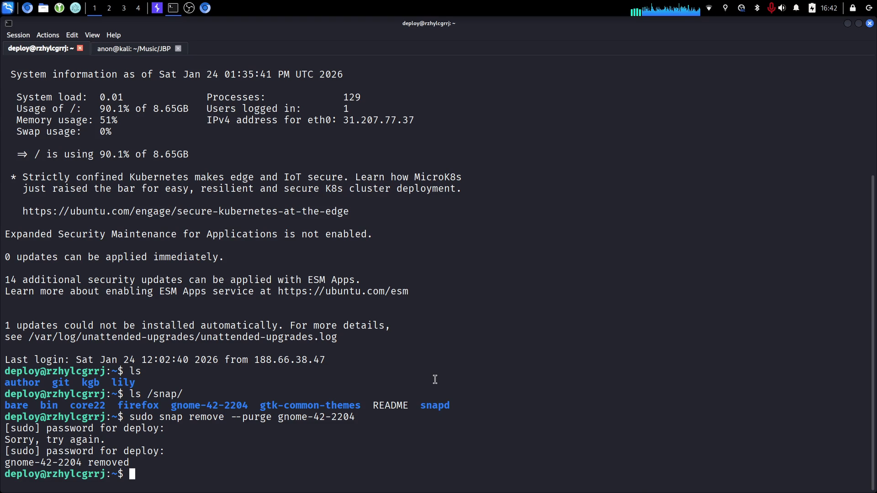
type("exit")
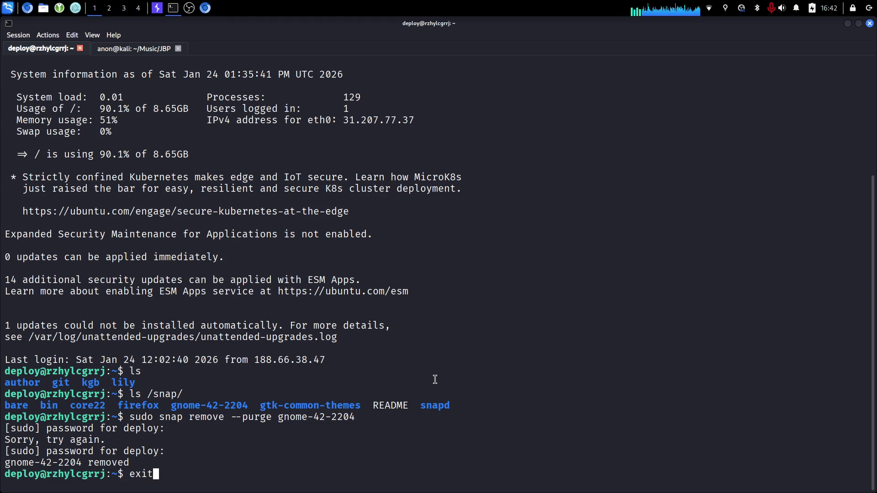
Step: Log out of the server with exit and try ./httpproxy.sh in a new terminal tab
key("Return")
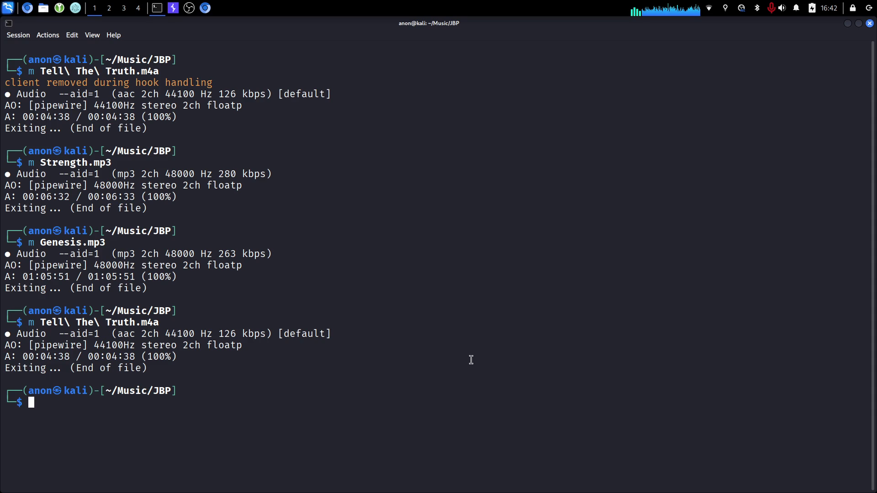
key("ctrl+shift+t")
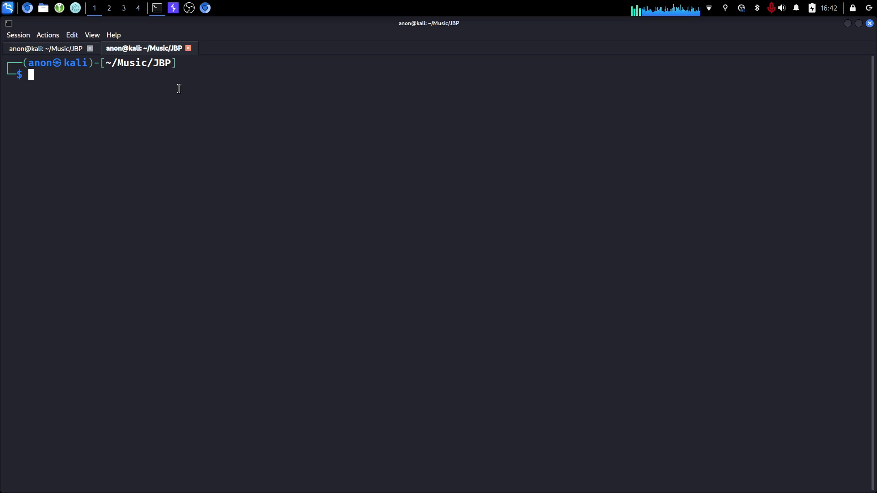
type("./htt")
key("Right")
key("Return")
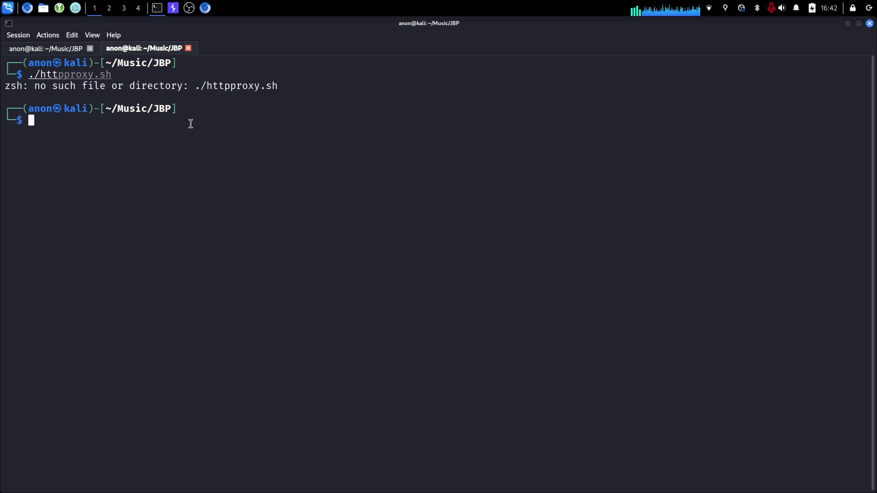
type("cd")
Step: Change to the home folder and run ./httpproxy.sh to SSH back into the server
key("Return")
type("./htt")
key("Right")
key("Return")
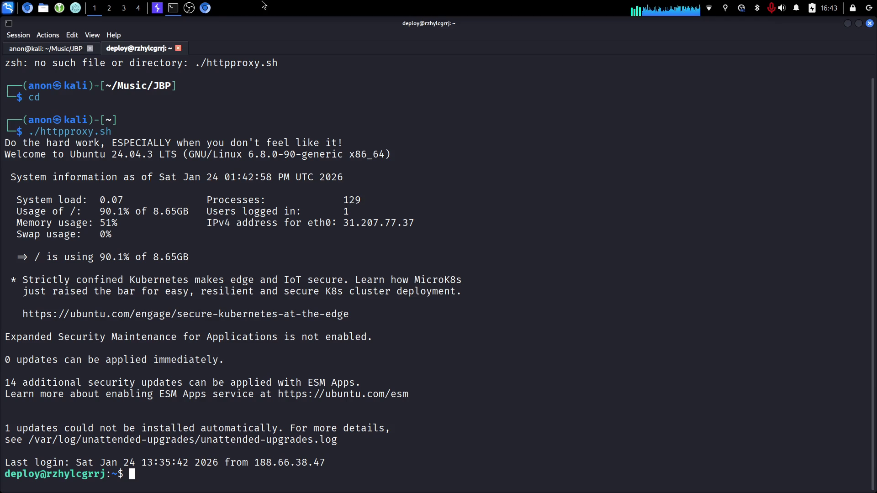
left_click(205, 8)
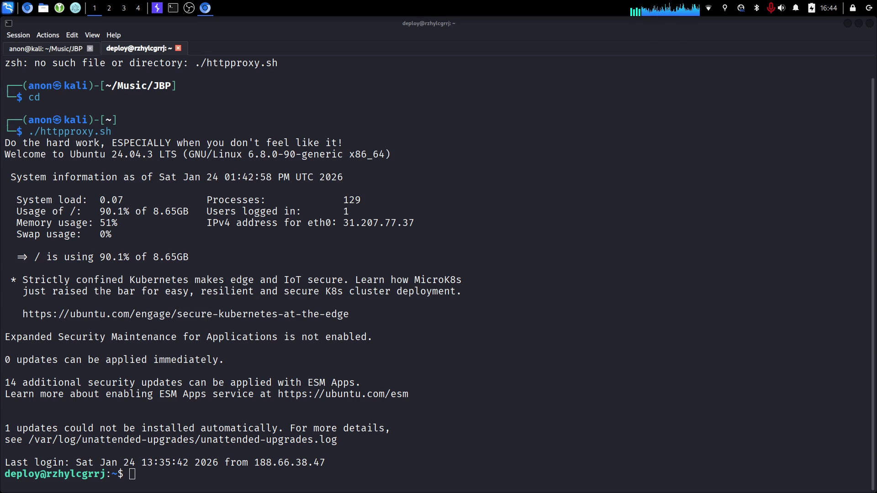
left_click(320, 473)
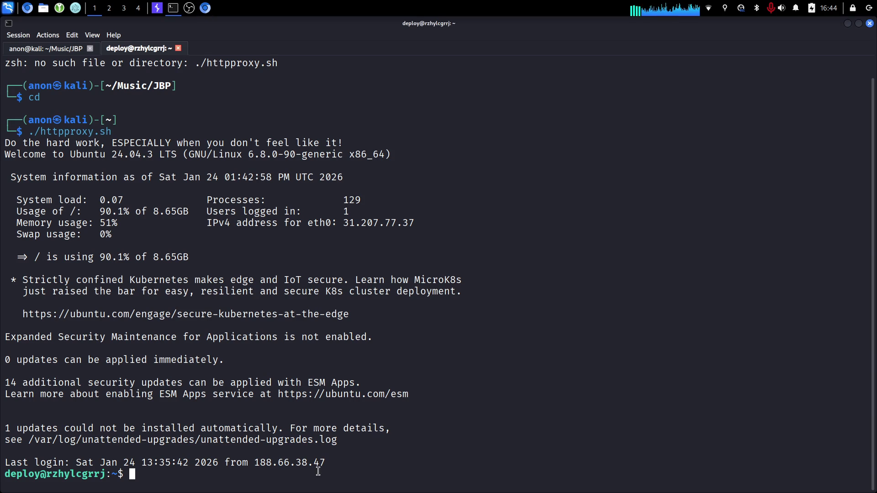
key("Return")
key("Return")
key("Return")
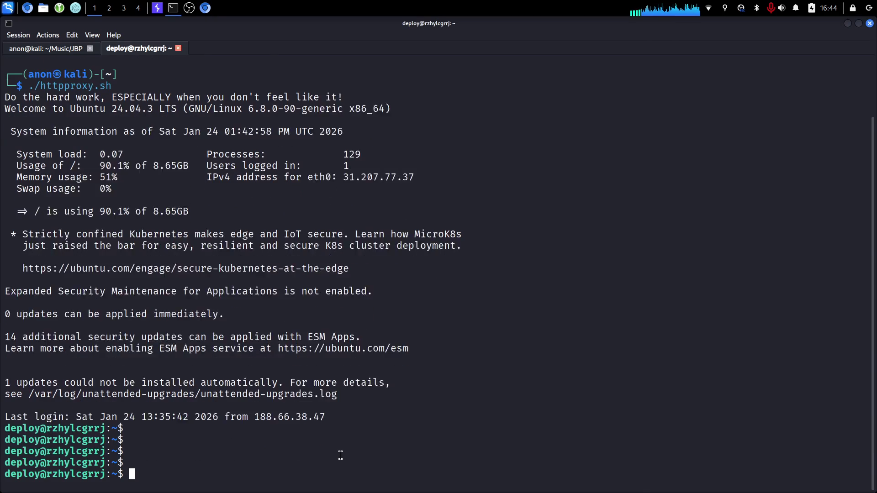
key("Return")
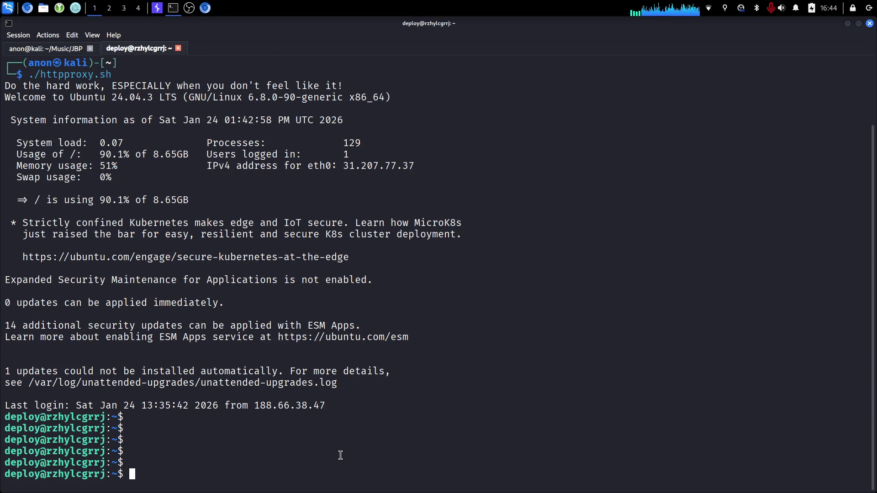
type("sudo du -sh /* 2>/dev/null | sort -rh | head -20")
Step: Run sudo du -sh /* | sort -rh | head -20 and inspect the /var usage line
key("Return")
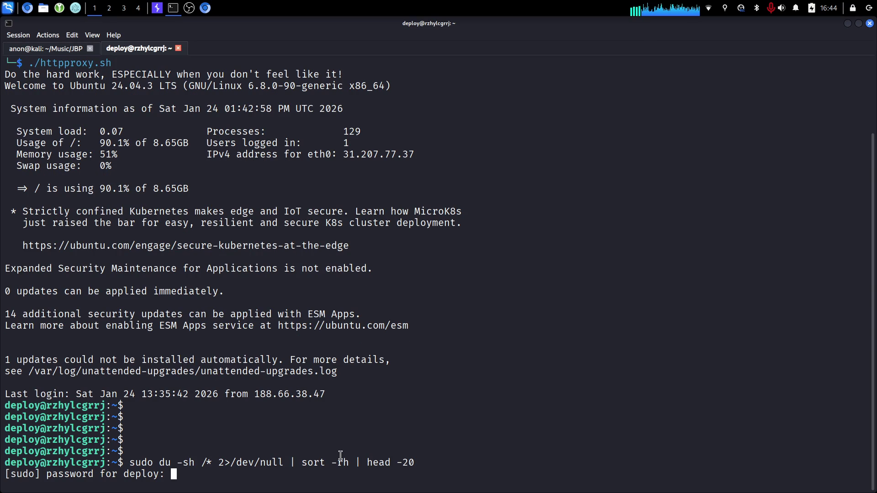
key("Return")
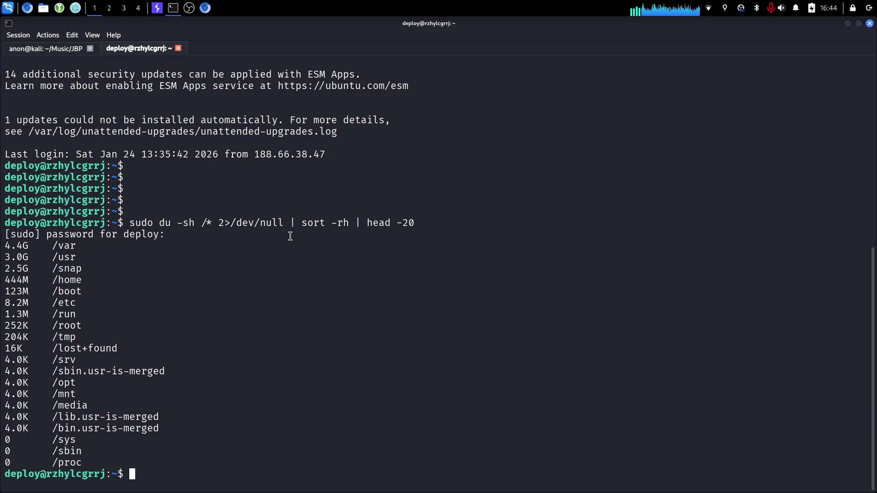
left_click_drag(130, 358, 61, 269)
left_click(58, 246)
triple_click(12, 245)
scroll(69, 274, "up", 6)
scroll(136, 293, "up", 4)
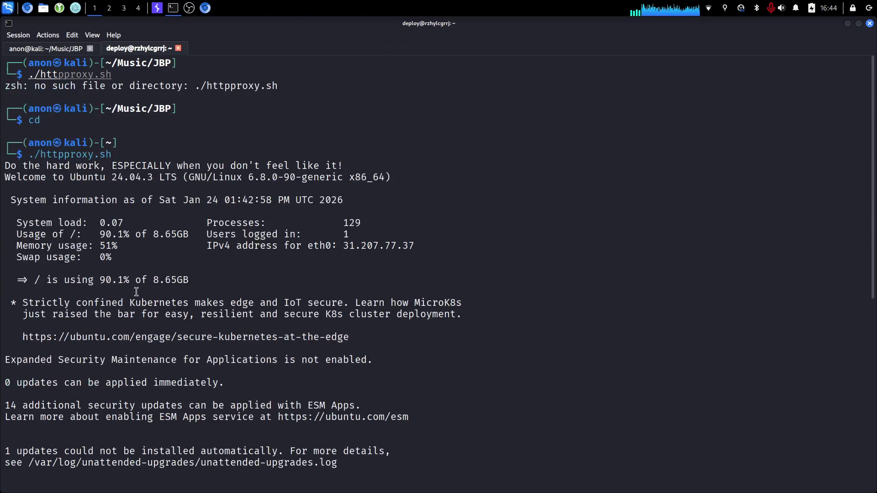
scroll(136, 292, "down", 1)
scroll(131, 281, "down", 9)
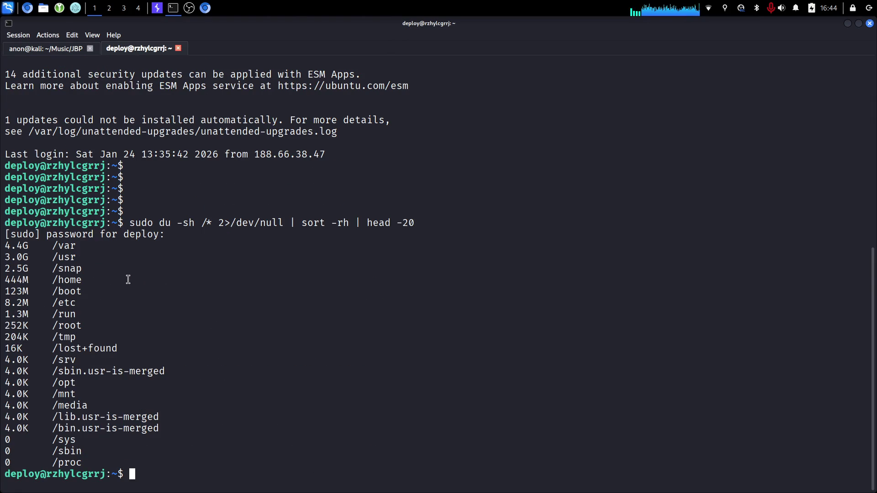
left_click_drag(16, 258, 55, 259)
left_click(55, 258)
scroll(197, 294, "up", 5)
scroll(196, 292, "down", 5)
type("ls")
Step: Recall the du command with the path changed to /snap/*, listing firefox at 1.3G
key("BackSpace")
key("BackSpace")
key("BackSpace")
key("Up")
key("Left")
key("Left")
key("Left")
key("Left")
key("Left")
key("Left")
key("Left")
key("Left")
key("Left")
key("Left")
key("Left")
key("Left")
key("Left")
key("Left")
type("snap/")
key("Return")
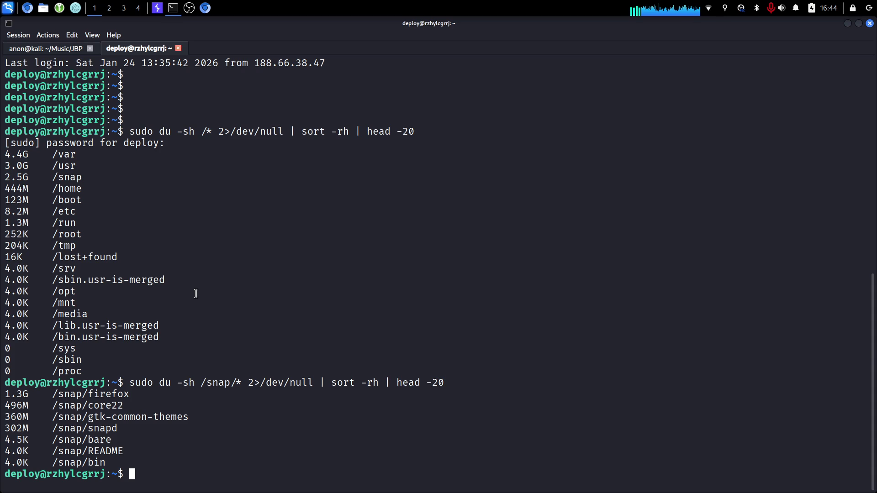
key("Up")
key("Up")
key("Up")
Step: Run sudo snap remove --purge firefox and narrow the terminal window to reveal the desktop
key("Down")
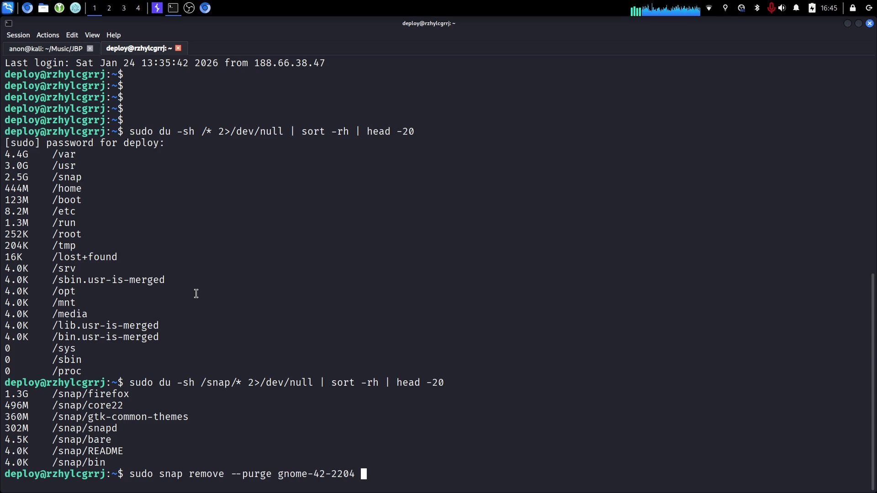
key("BackSpace")
key("BackSpace")
key("BackSpace")
key("BackSpace")
key("BackSpace")
key("BackSpace")
key("BackSpace")
key("BackSpace")
type("fire")
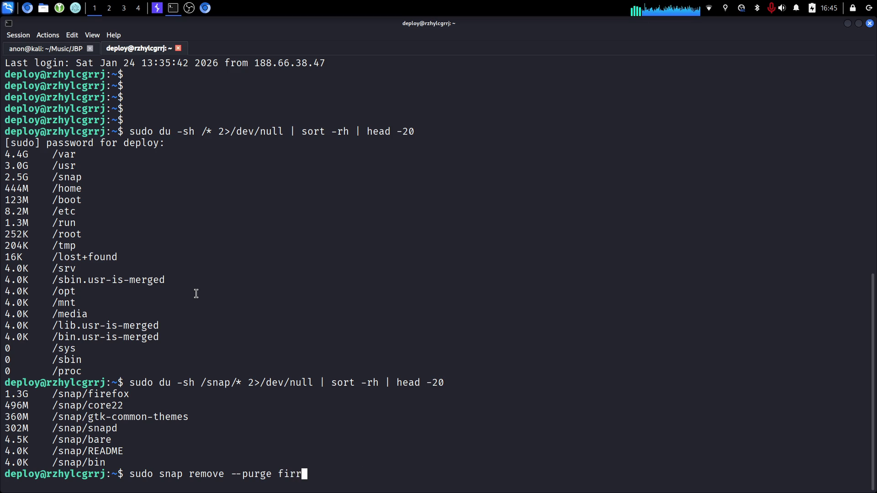
type("fox")
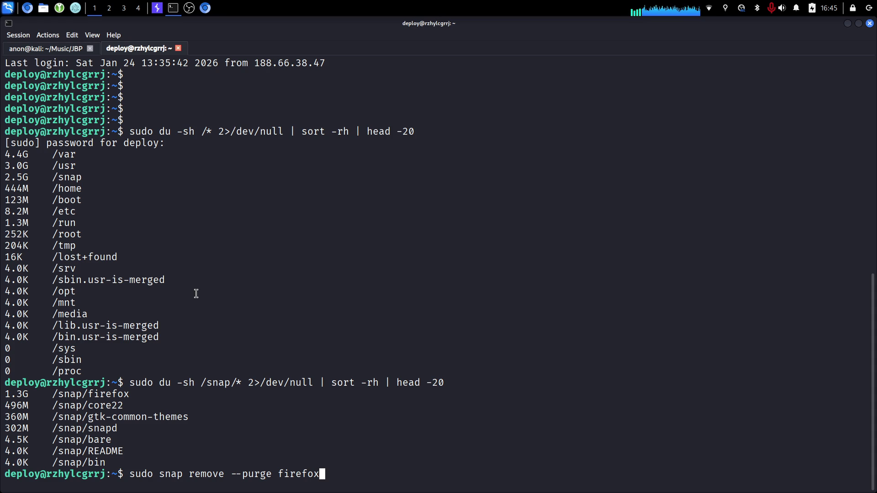
scroll(195, 293, "up", 7)
scroll(195, 294, "up", 9)
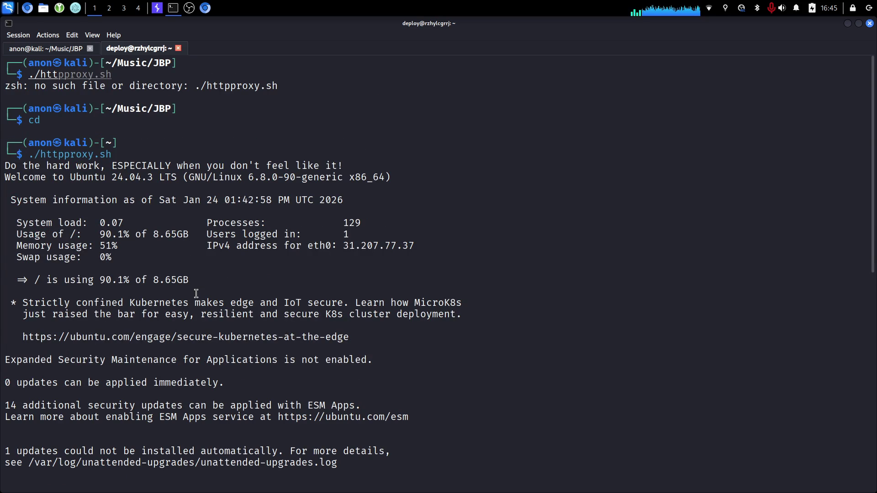
scroll(196, 293, "down", 12)
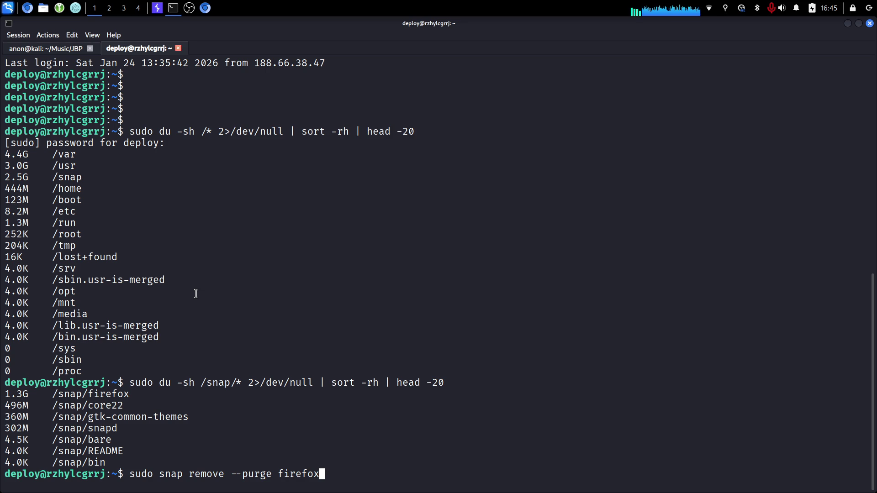
key("Return")
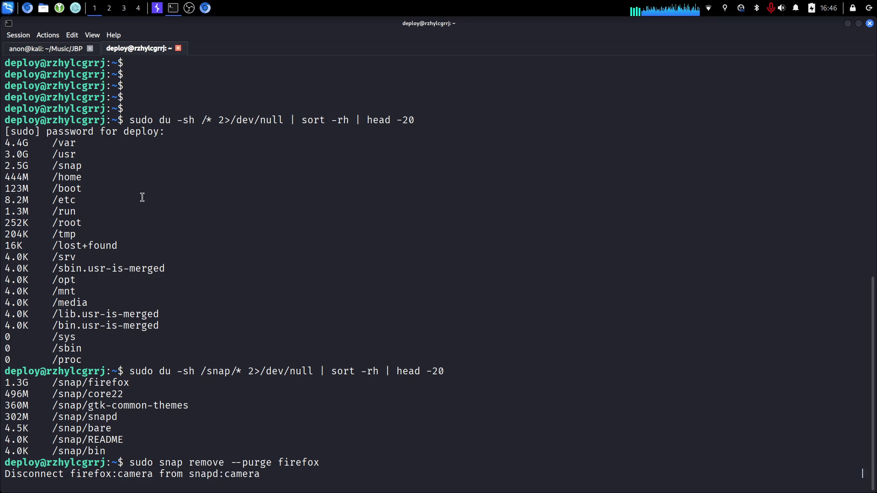
scroll(164, 241, "up", 3)
scroll(164, 242, "up", 1)
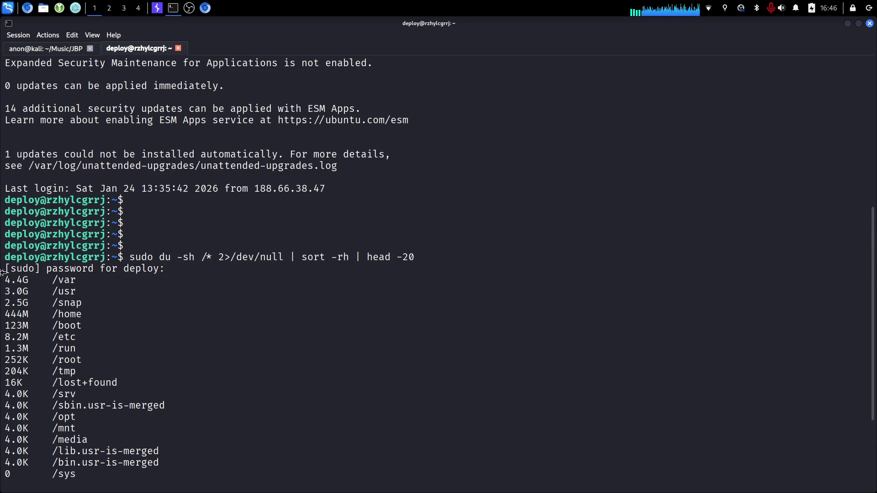
left_click_drag(2, 276, 80, 280)
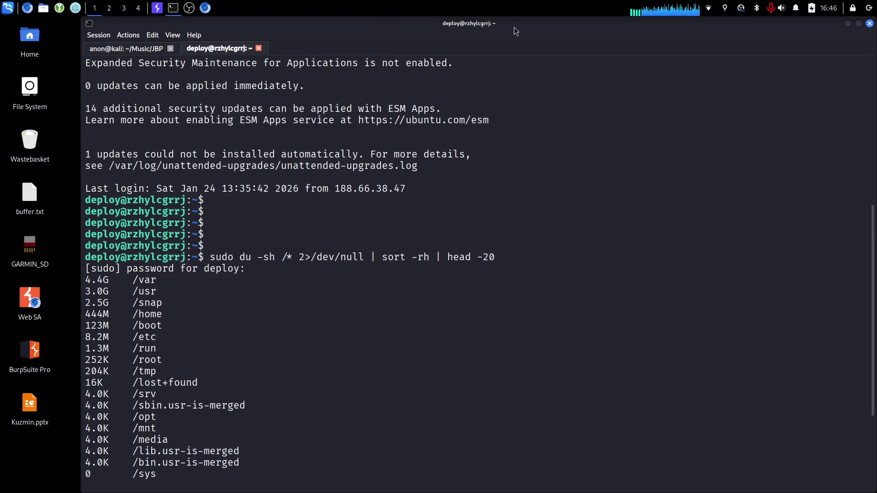
Step: Maximise the terminal showing firefox removed, then bring the Thorium browser window up over it
left_click_drag(519, 28, 449, 54)
left_click(778, 41)
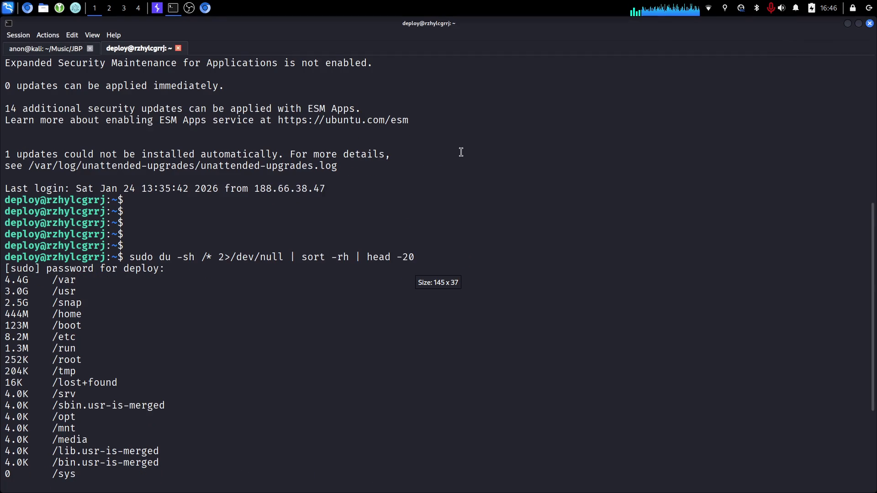
scroll(426, 192, "down", 3)
left_click(206, 7)
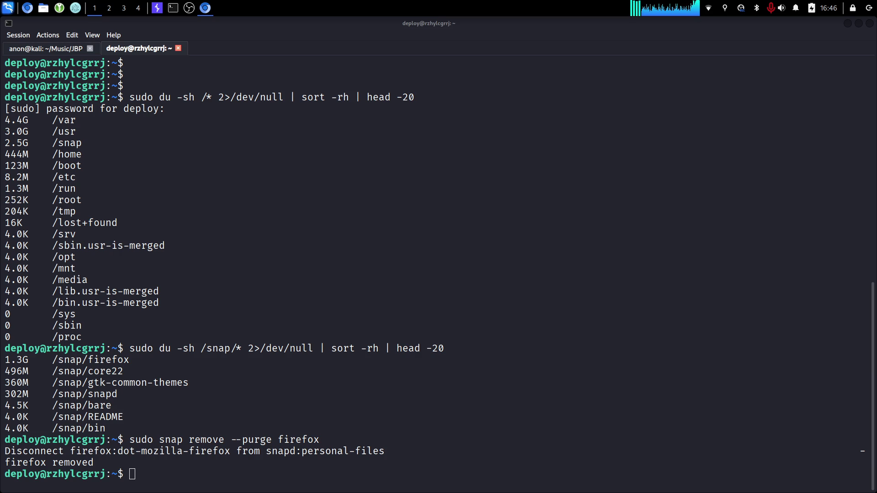
mouse_move(302, 490)
left_mouse_down()
mouse_move(377, 72)
mouse_move(386, 77)
left_mouse_up()
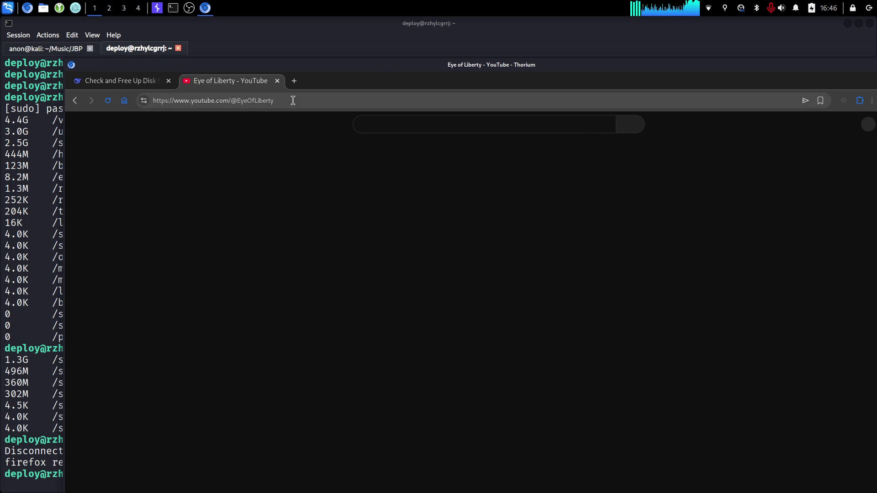
Step: View the Eye of Liberty channel page and select its whole address for replacement
double_click(239, 101)
left_click(664, 185)
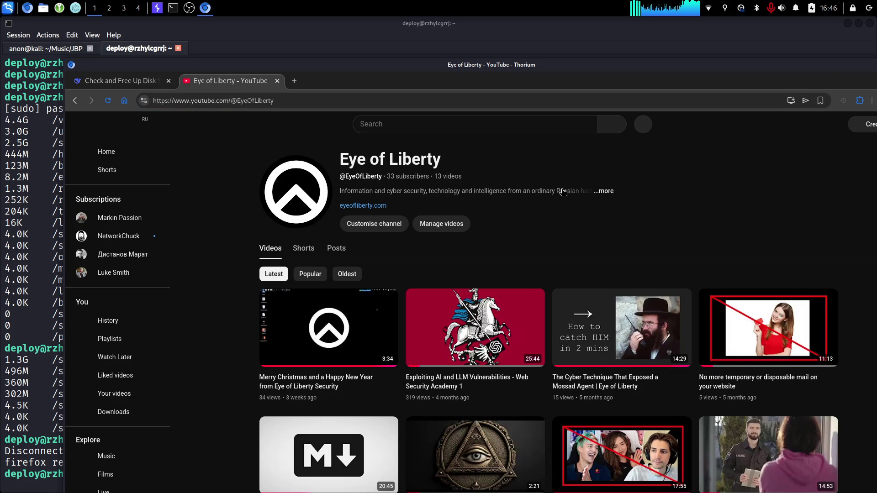
scroll(327, 295, "down", 2)
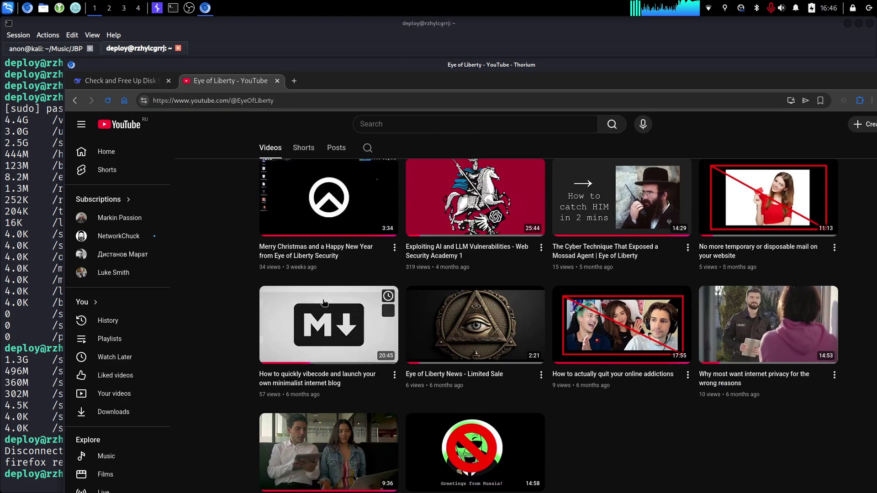
scroll(326, 296, "up", 1)
scroll(320, 302, "up", 1)
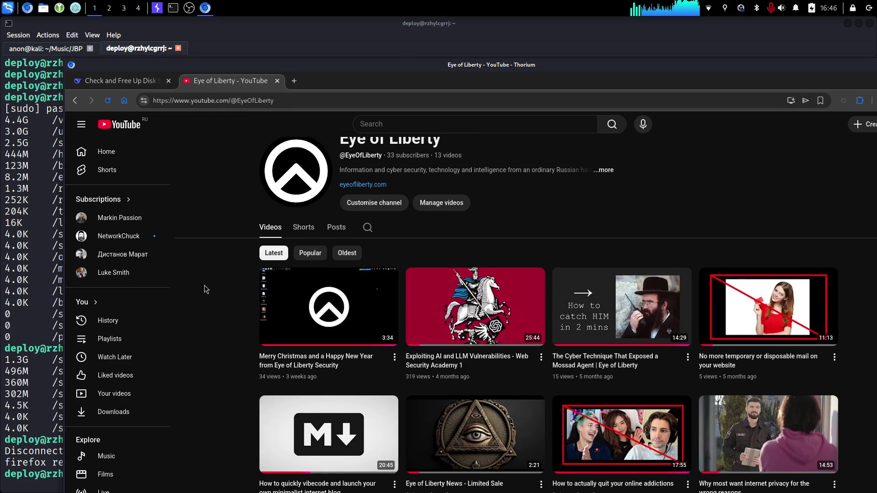
left_click(271, 100)
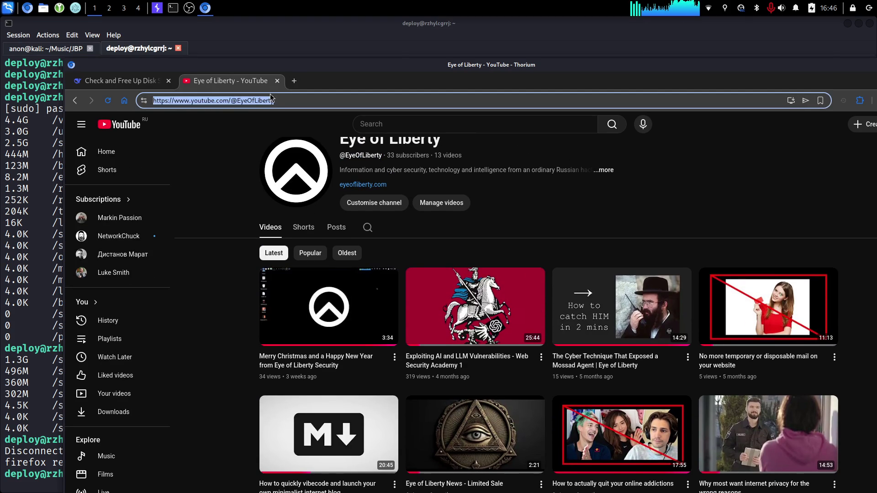
type("githu")
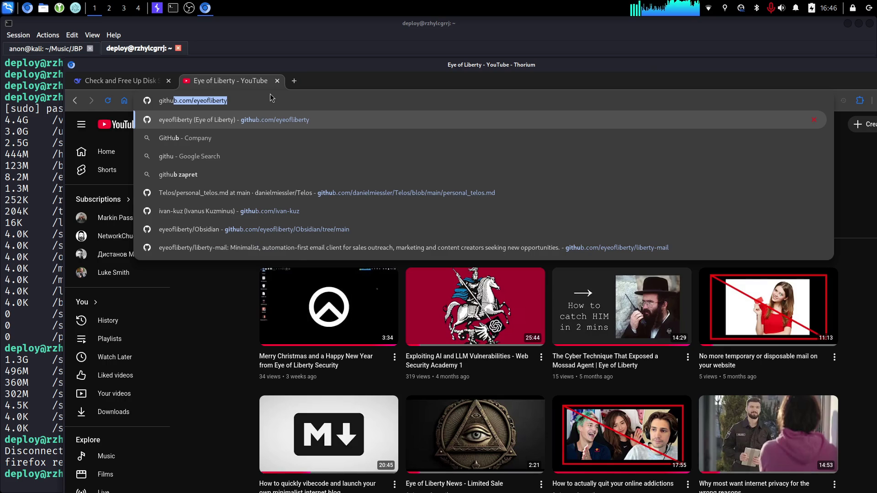
Step: Navigate to github.com/eyeofliberty/liberty-mail/ via the autocompleted address
key("End")
type("/libe")
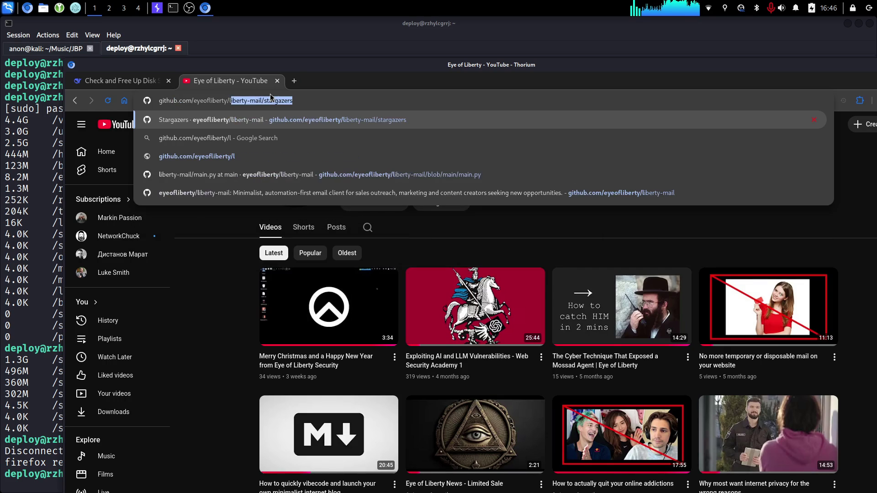
type("rty-mail/")
key("Delete")
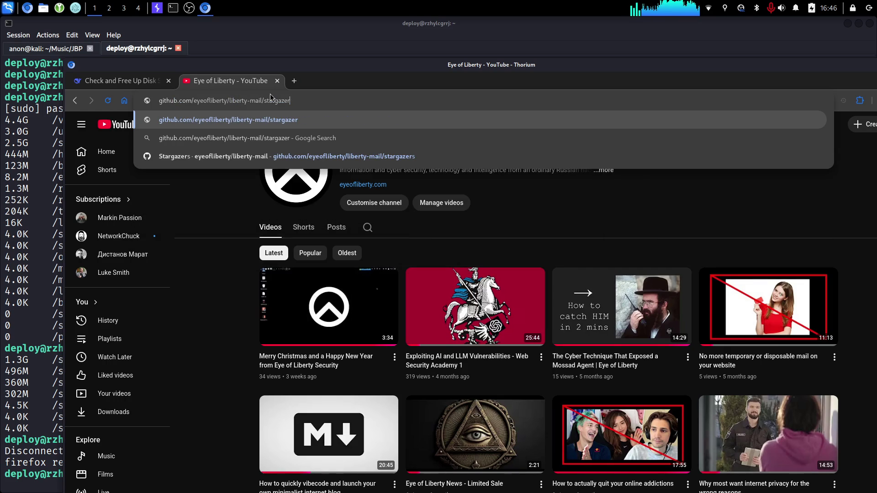
key("Return")
left_click_drag(429, 80, 417, 52)
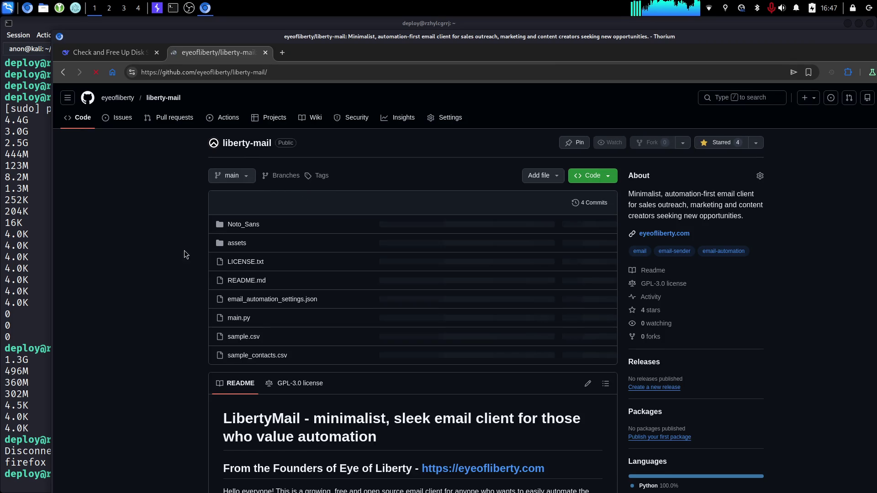
scroll(153, 268, "down", 2)
scroll(152, 268, "down", 1)
Step: Browse the LibertyMail README, peek at the star Lists menu, and lower the window to show the terminal tabs
triple_click(216, 261)
left_click(310, 257)
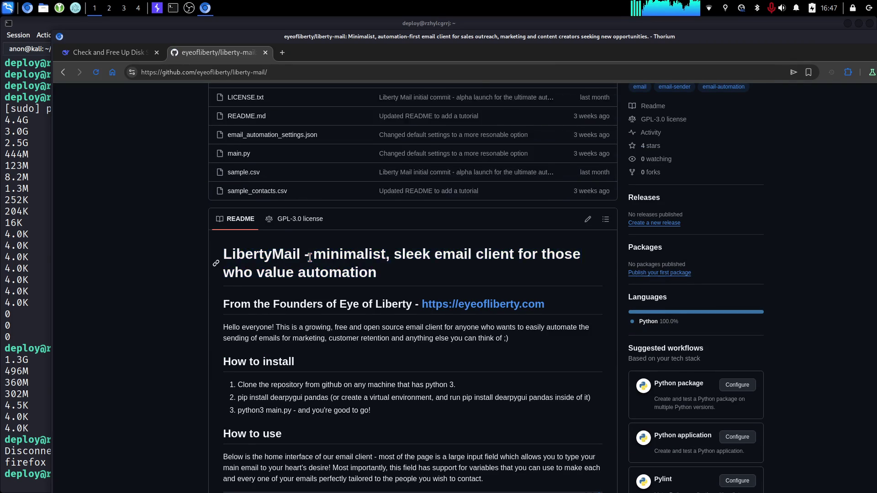
scroll(310, 258, "down", 3)
scroll(310, 258, "down", 1)
scroll(310, 258, "down", 2)
scroll(202, 322, "down", 3)
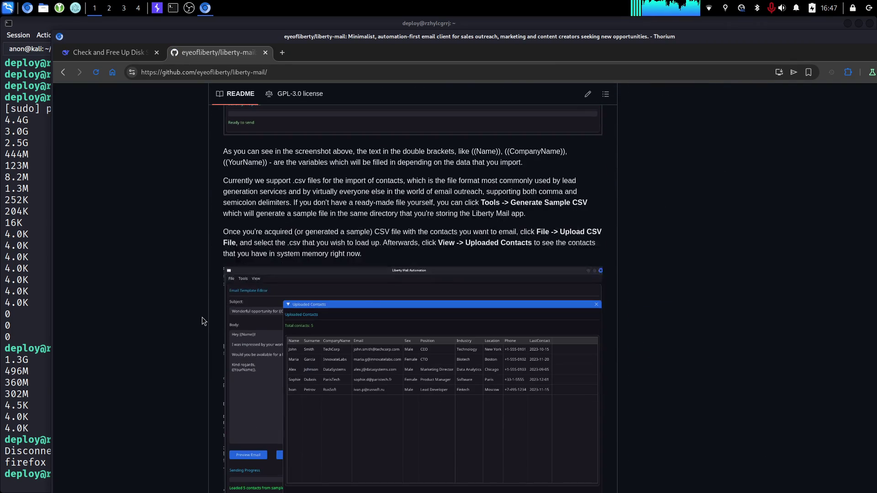
scroll(454, 270, "down", 2)
scroll(295, 245, "down", 4)
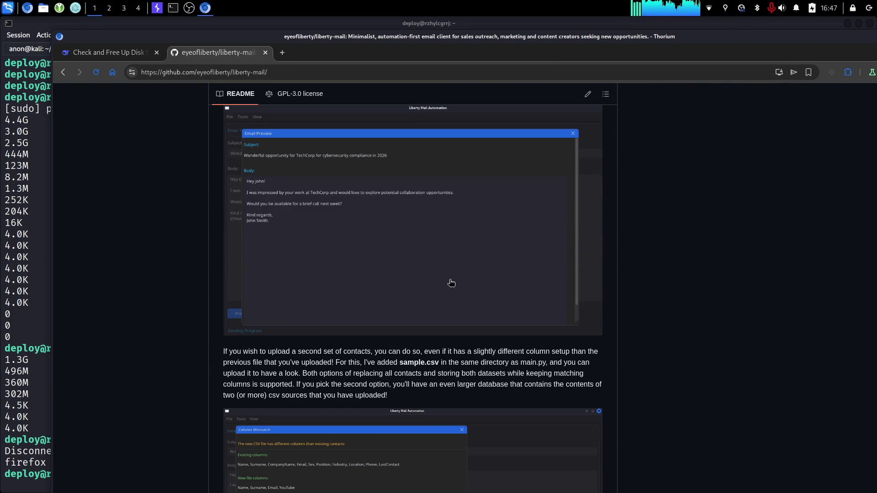
scroll(339, 280, "up", 3)
scroll(345, 282, "up", 10)
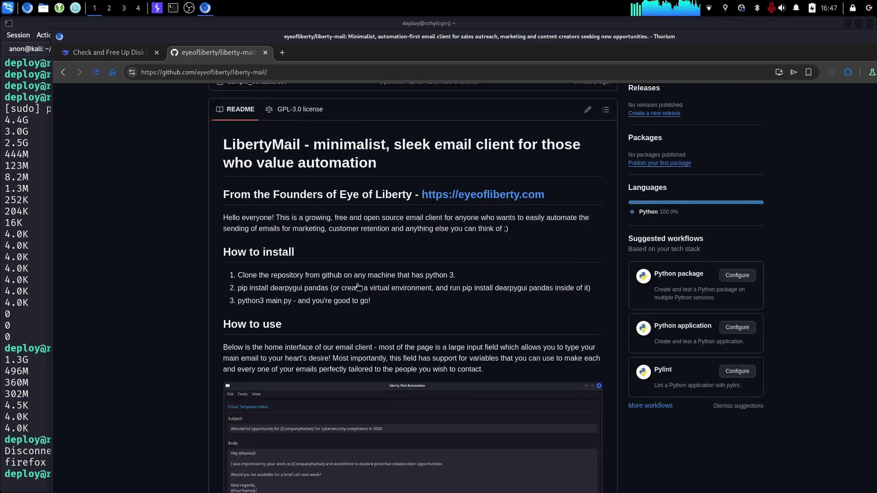
scroll(358, 287, "up", 5)
scroll(449, 227, "down", 3)
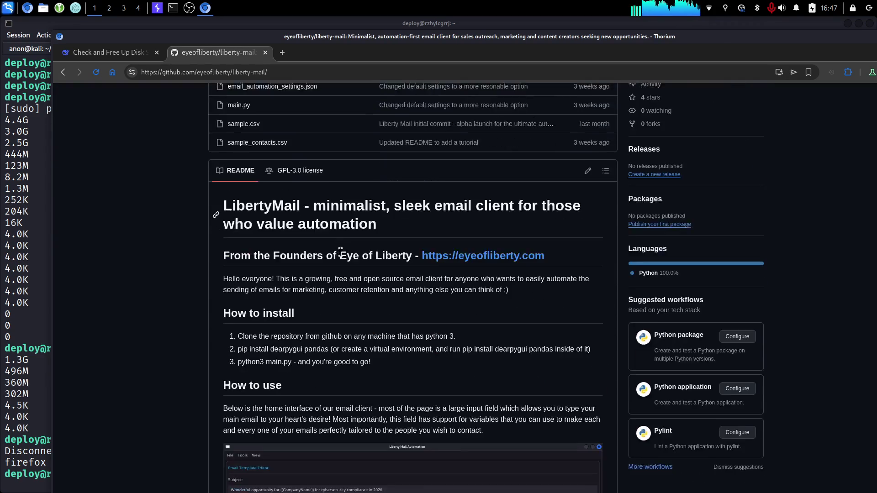
scroll(339, 248, "down", 1)
scroll(274, 251, "down", 3)
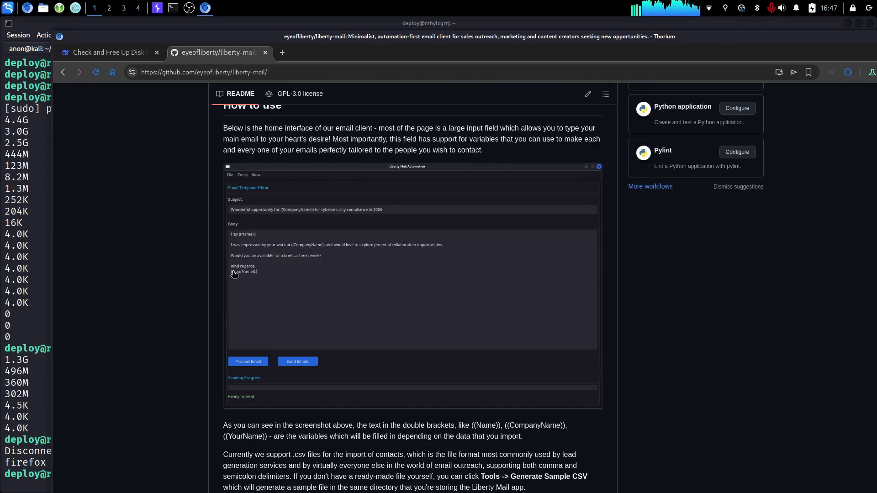
scroll(199, 313, "up", 3)
scroll(200, 316, "up", 2)
scroll(199, 317, "up", 2)
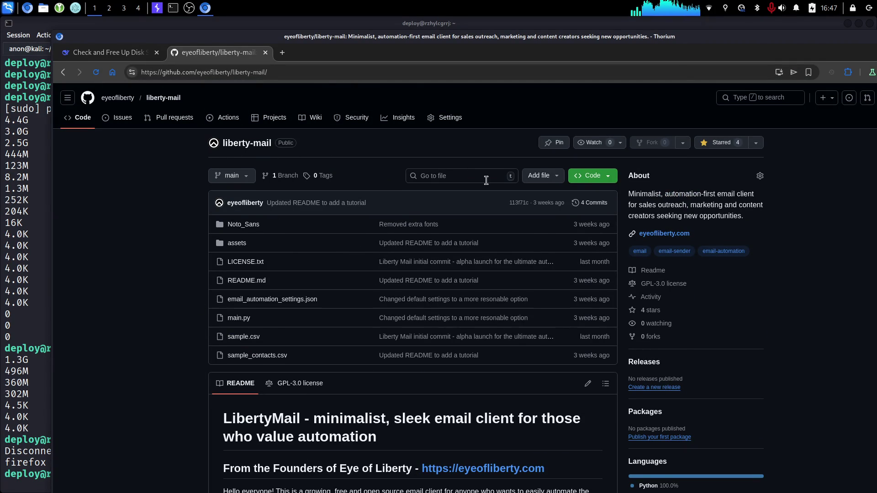
left_click(756, 142)
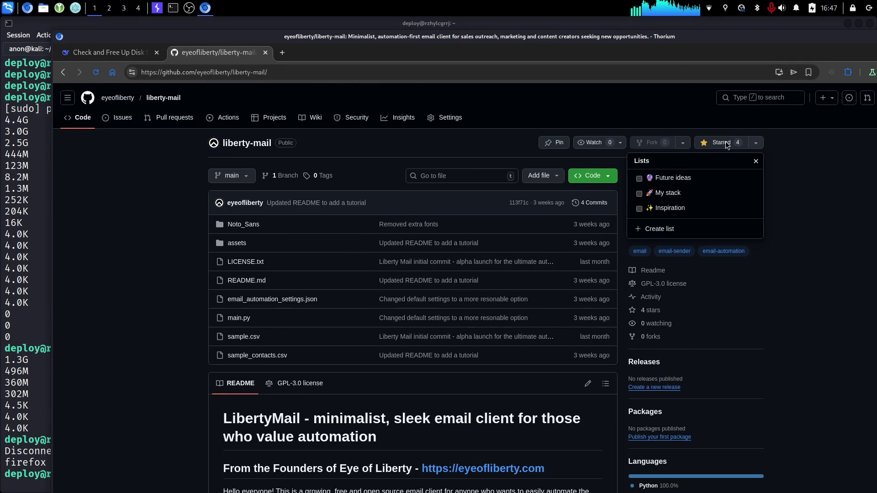
left_click(817, 176)
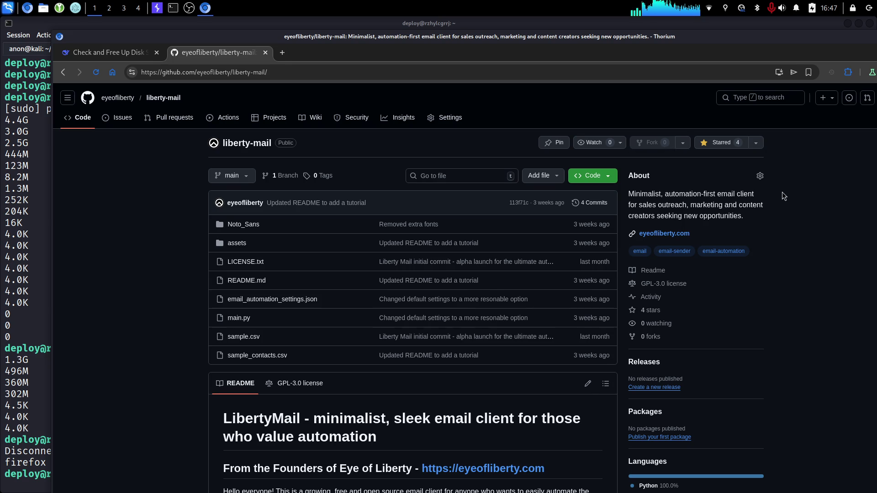
scroll(793, 183, "down", 4)
scroll(785, 223, "up", 4)
left_click_drag(470, 51, 474, 65)
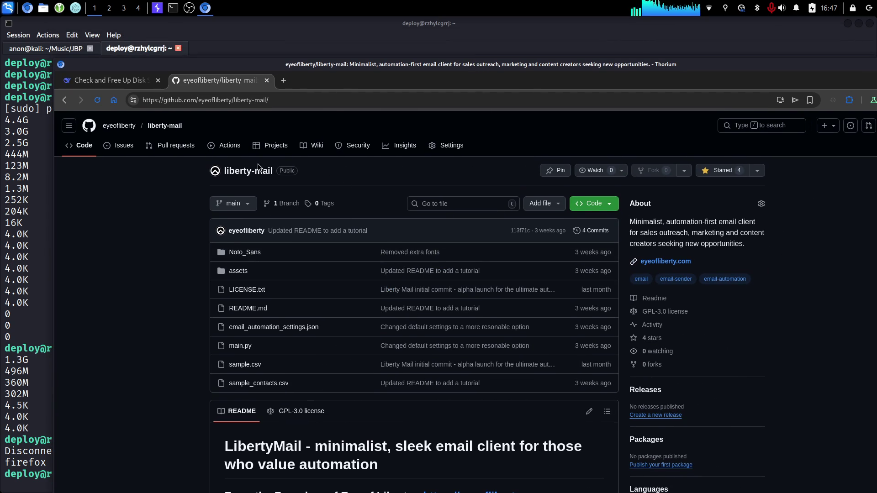